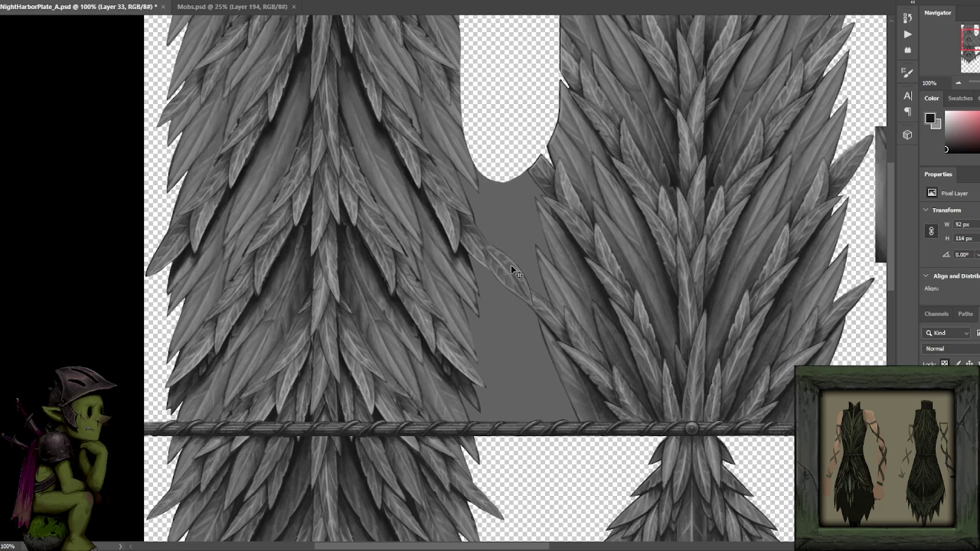
# - Rotate and taper the leaf with Free Transform so it lies diagonally across the gap
pyautogui.hotkey('ctrl', 't')
pyautogui.moveTo(564, 219)
pyautogui.mouseDown()
pyautogui.moveTo(438, 259)
pyautogui.moveTo(495, 311)
pyautogui.moveTo(510, 270)
pyautogui.moveTo(516, 282)
pyautogui.moveTo(527, 277)
pyautogui.mouseUp()
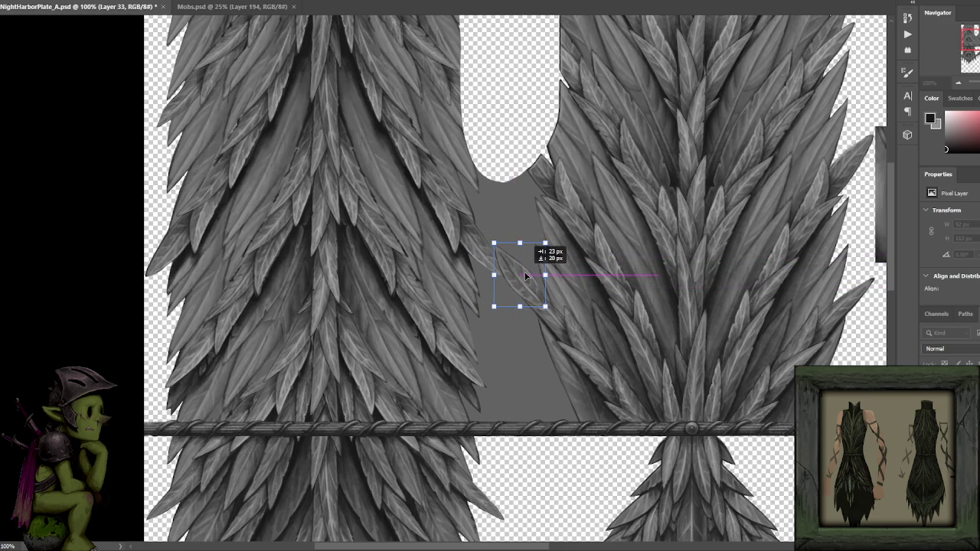
pyautogui.moveTo(545, 244); pyautogui.dragTo(517, 278)
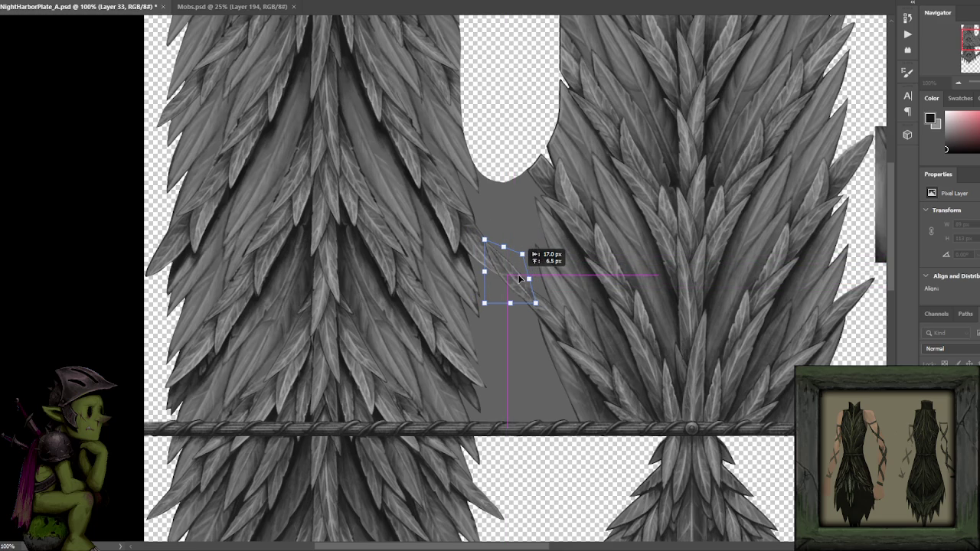
pyautogui.moveTo(519, 279); pyautogui.dragTo(519, 280)
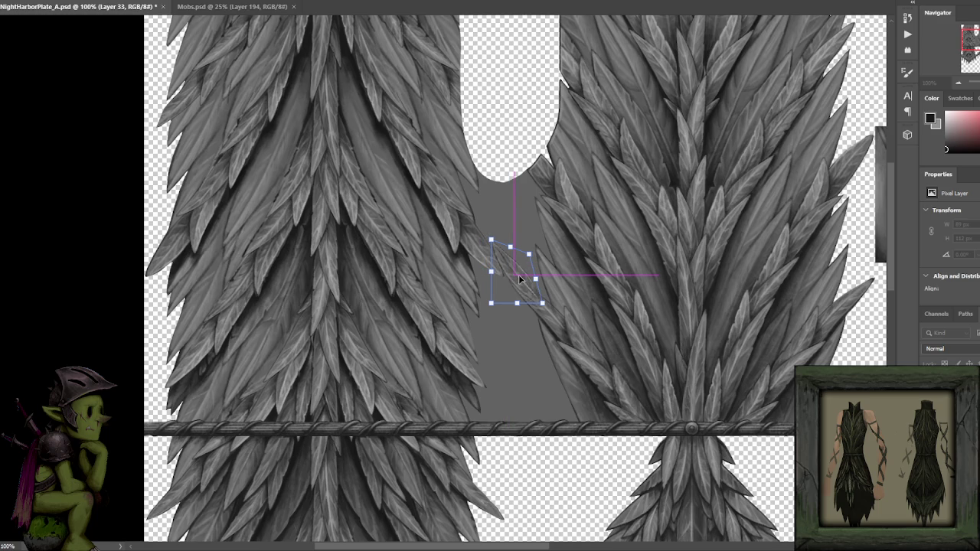
pyautogui.press('Return')
# - Brush over the leaf to soften its detail, then deselect and view the whole texture
pyautogui.scroll(2, 536, 275)
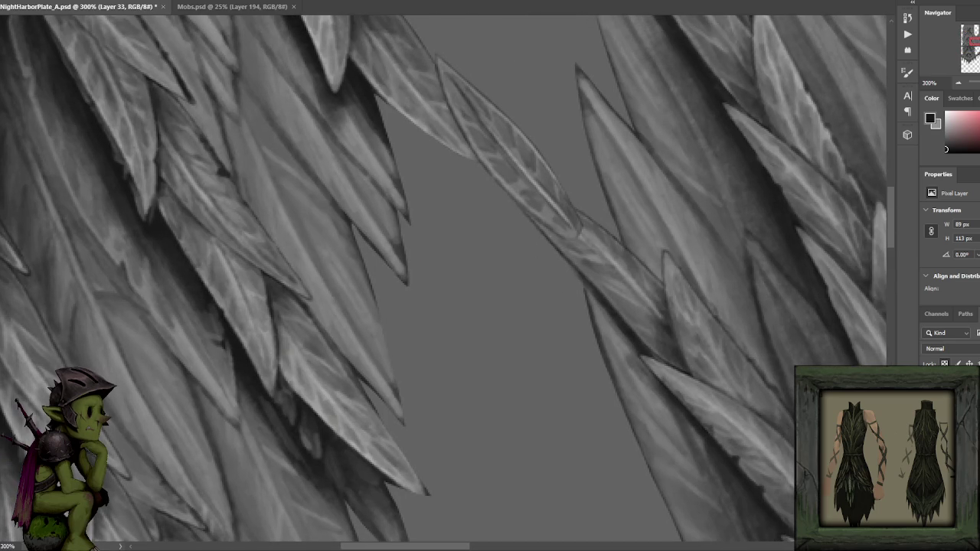
pyautogui.moveTo(455, 111)
pyautogui.mouseDown()
pyautogui.moveTo(574, 222)
pyautogui.moveTo(652, 318)
pyautogui.mouseUp()
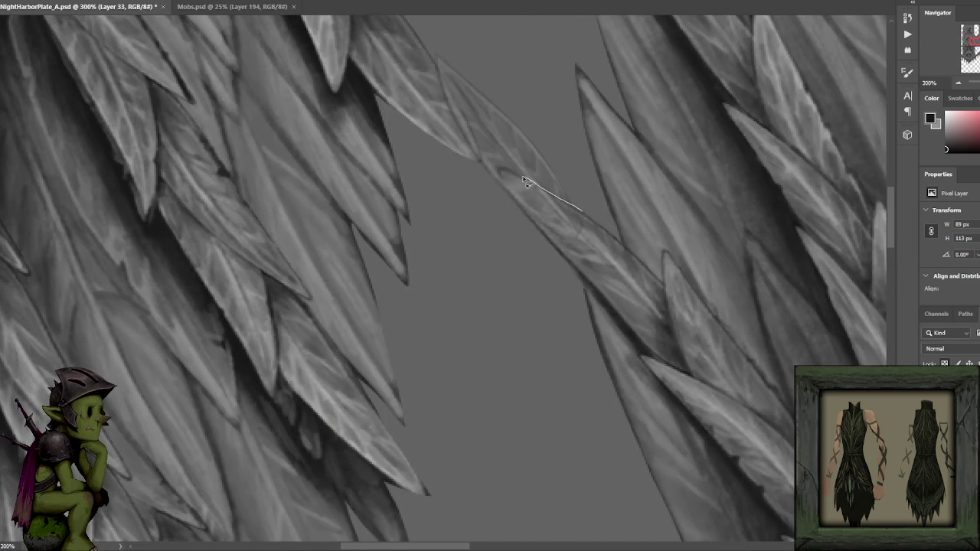
pyautogui.hotkey('ctrl', 'd')
pyautogui.hotkey('ctrl', '1')
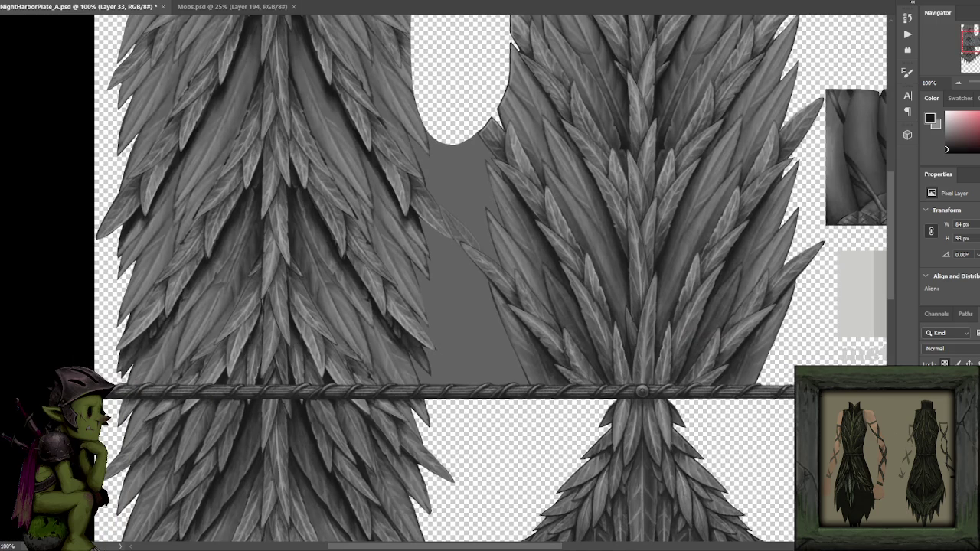
pyautogui.scroll(-1, 539, 237)
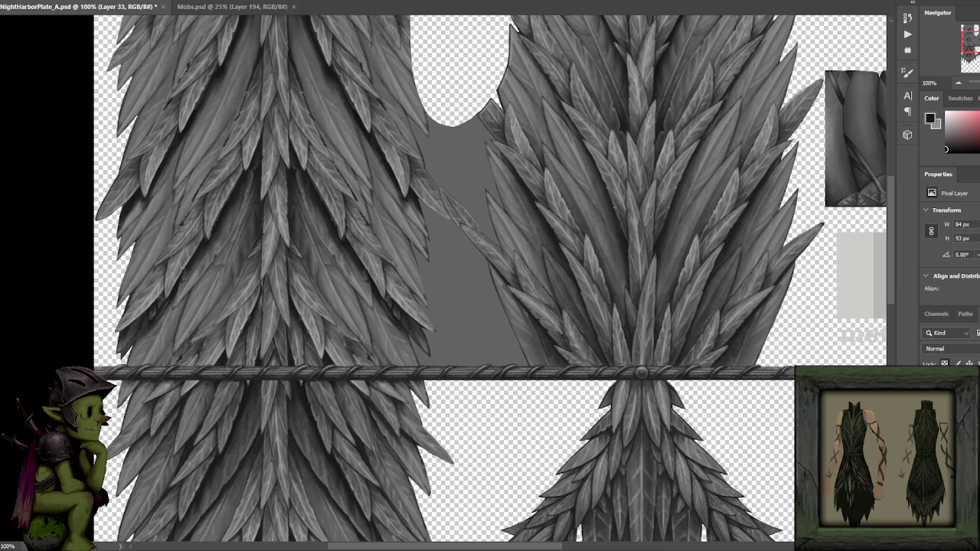
pyautogui.moveTo(691, 313); pyautogui.dragTo(709, 339)
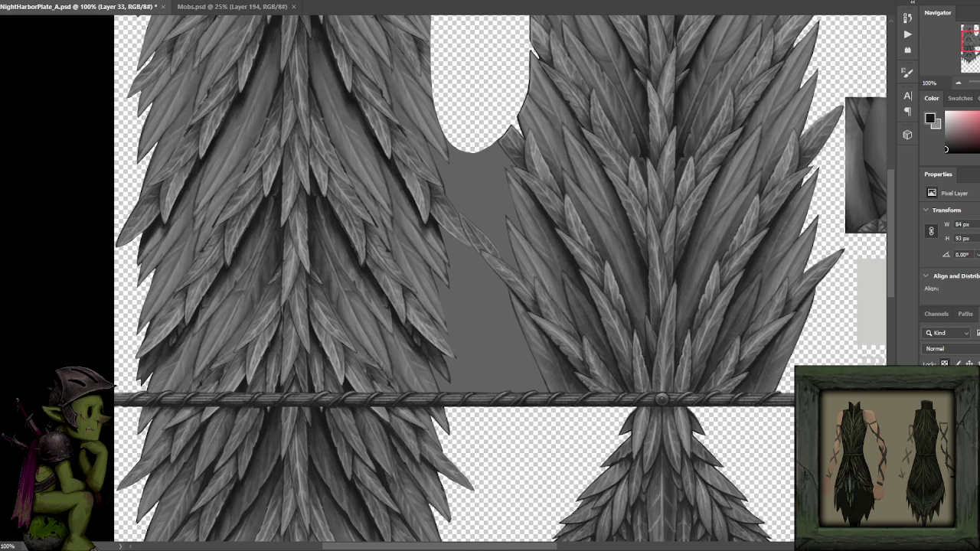
pyautogui.moveTo(676, 256); pyautogui.dragTo(678, 329)
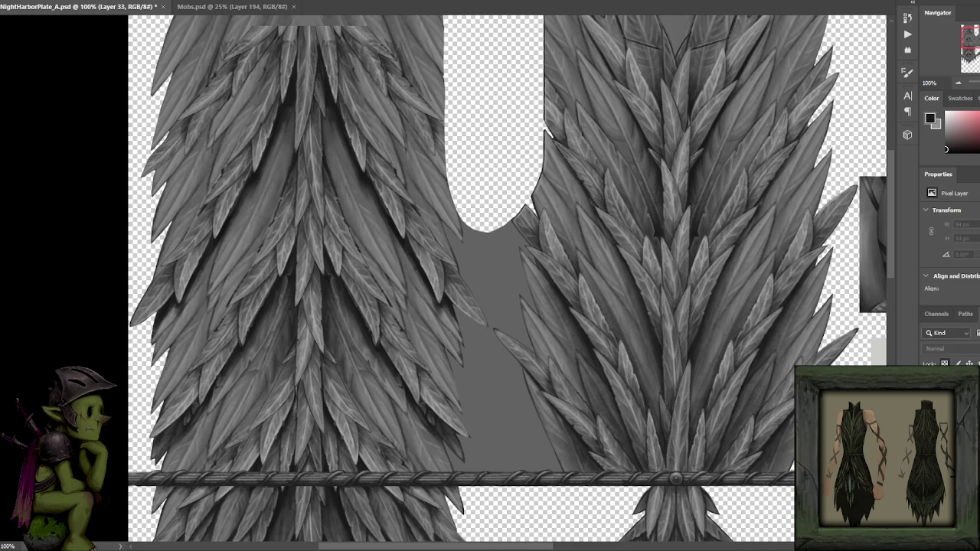
pyautogui.hotkey('ctrl', ',')
pyautogui.hotkey('ctrl', ',')
pyautogui.hotkey('ctrl', ',')
pyautogui.hotkey('ctrl', ',')
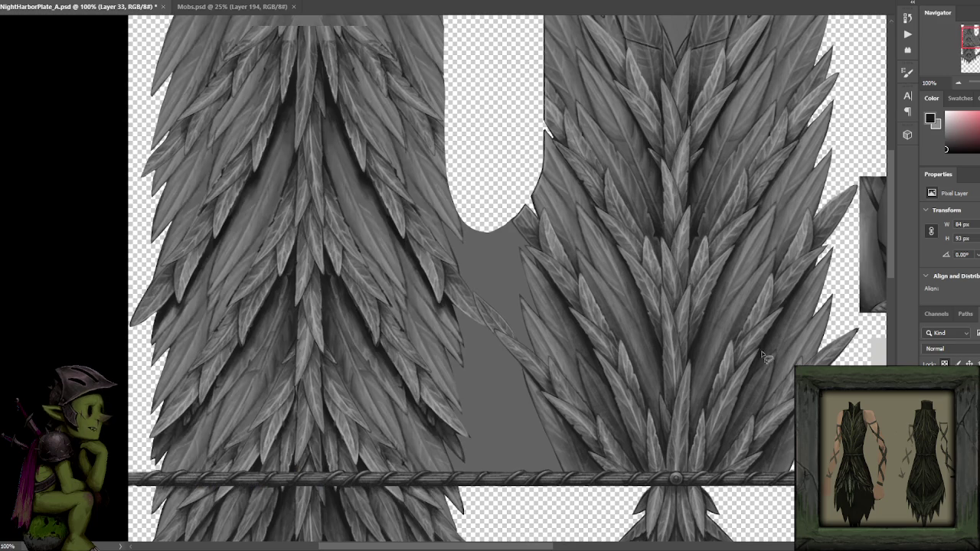
pyautogui.moveTo(594, 327); pyautogui.dragTo(610, 314)
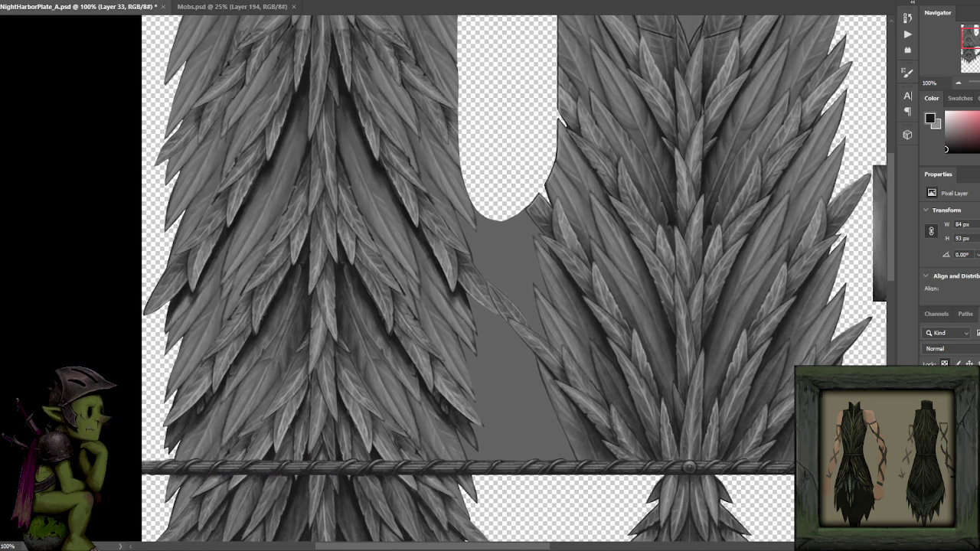
pyautogui.hotkey('ctrl', 'v')
pyautogui.hotkey('ctrl', 'z')
# - Duplicate the leaf and rotate the copy to point the other way, lower left
pyautogui.hotkey('ctrl', 'j')
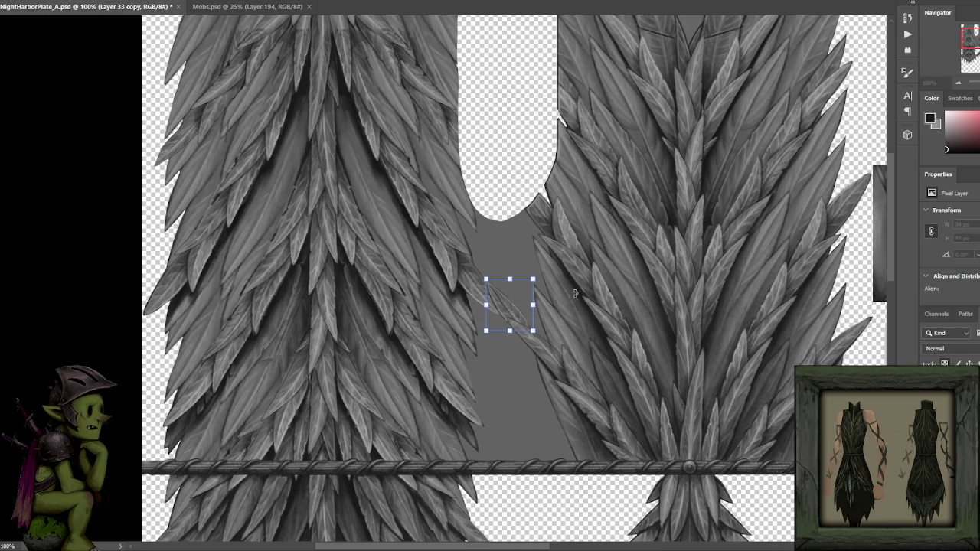
pyautogui.moveTo(528, 293); pyautogui.dragTo(503, 322)
pyautogui.moveTo(539, 273); pyautogui.dragTo(423, 375)
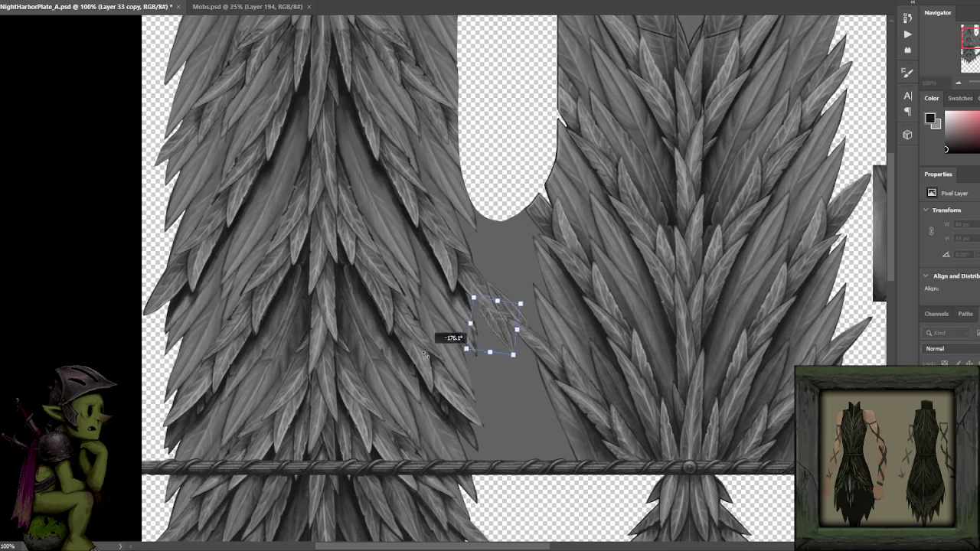
pyautogui.moveTo(476, 341); pyautogui.dragTo(478, 333)
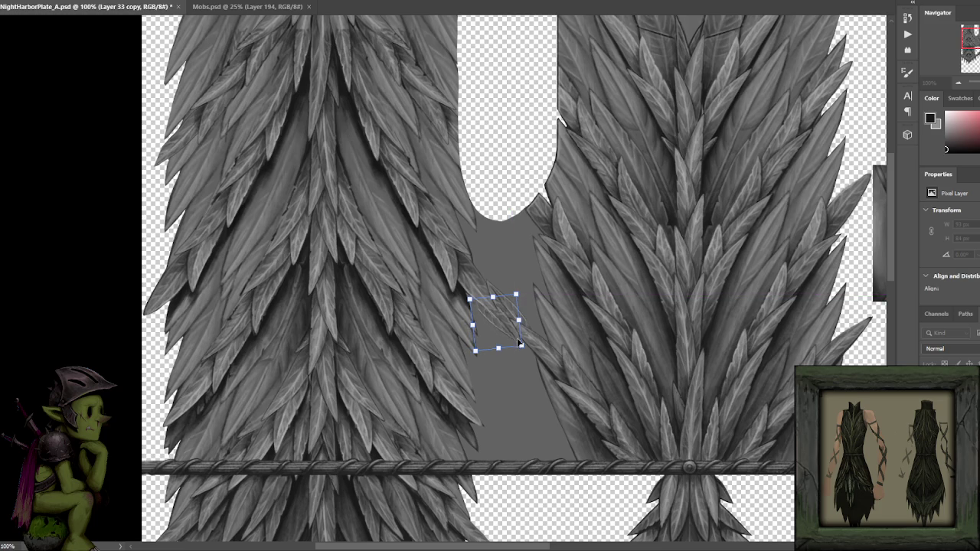
pyautogui.press('Return')
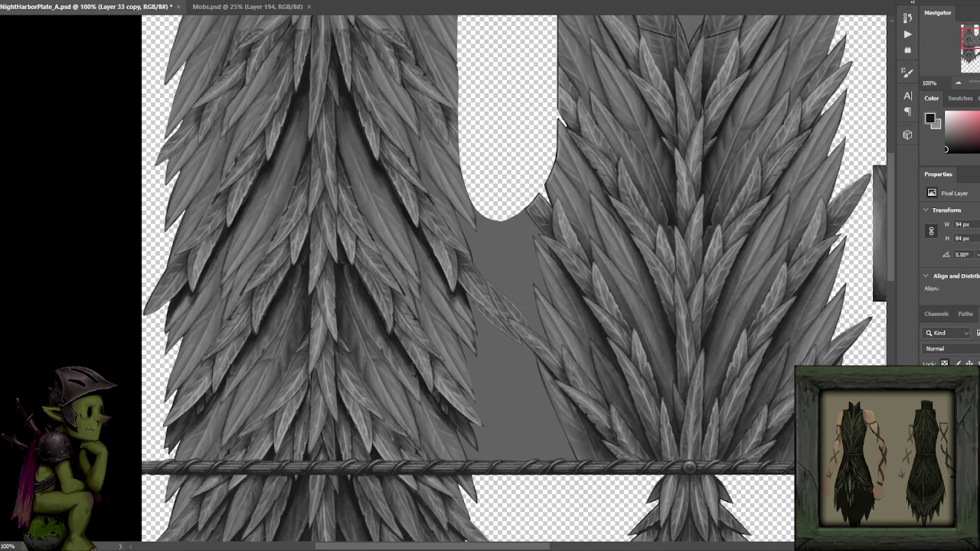
# - Re-tilt the leaf copy and move it up-left to overlap the first leaf
pyautogui.scroll(2, 400, 273)
pyautogui.scroll(5, 556, 362)
pyautogui.moveTo(560, 341); pyautogui.dragTo(572, 343)
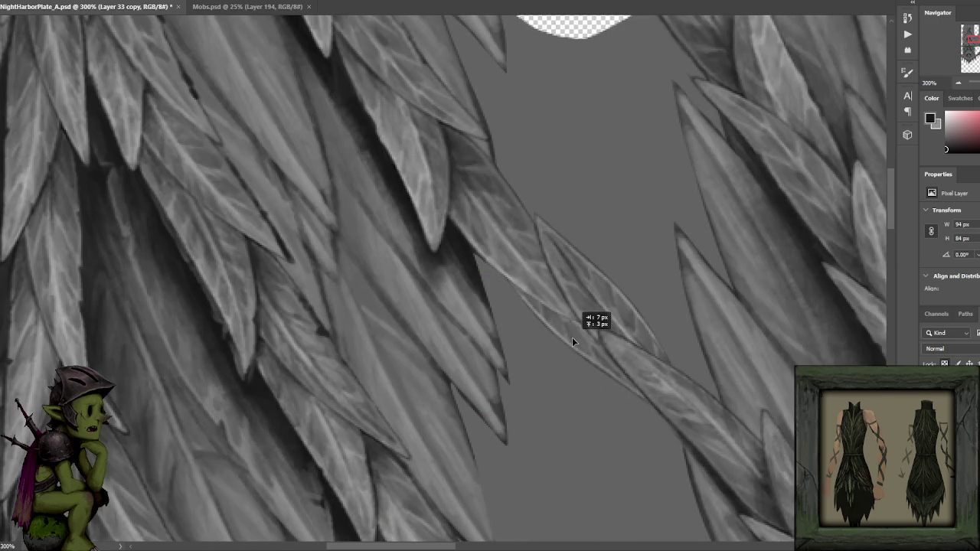
pyautogui.hotkey('ctrl', 't')
pyautogui.moveTo(654, 284)
pyautogui.mouseDown()
pyautogui.moveTo(667, 277)
pyautogui.moveTo(660, 292)
pyautogui.mouseUp()
pyautogui.moveTo(565, 332); pyautogui.dragTo(511, 299)
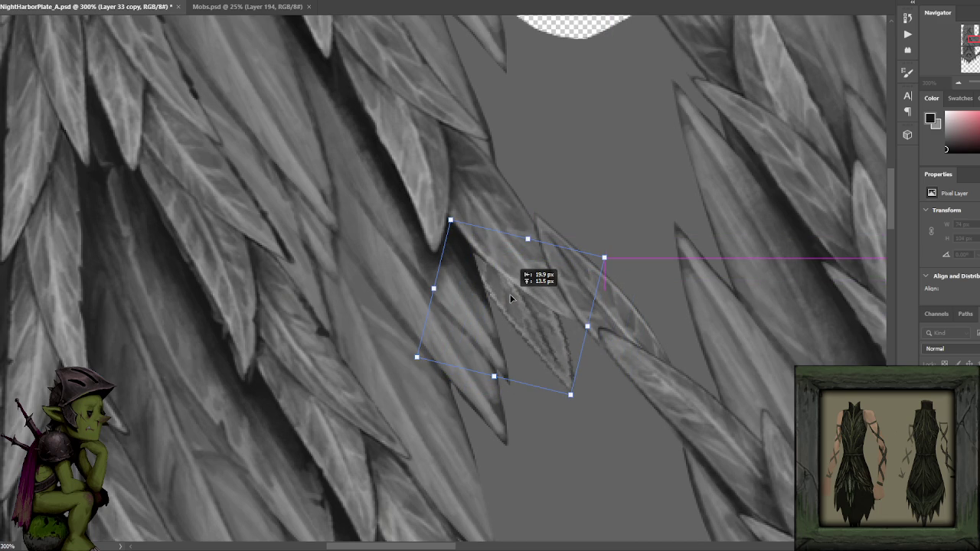
pyautogui.moveTo(511, 299); pyautogui.dragTo(509, 294)
pyautogui.press('Return')
# - Zoom out and save NightHarborPlate_A.psd
pyautogui.scroll(-3, 473, 300)
pyautogui.scroll(2, 473, 300)
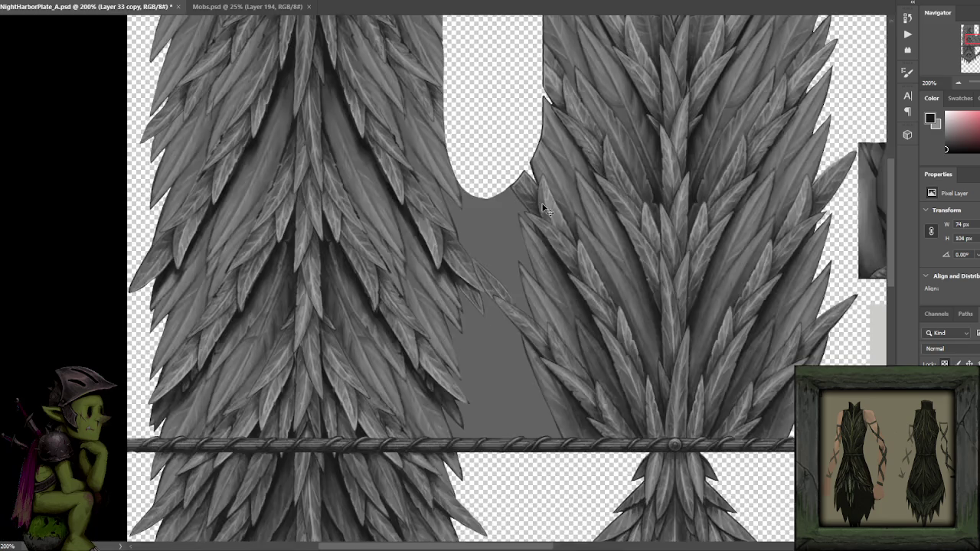
pyautogui.hotkey('ctrl', '-')
pyautogui.hotkey('ctrl', 's')
pyautogui.moveTo(561, 252)
pyautogui.mouseDown()
pyautogui.moveTo(547, 248)
pyautogui.moveTo(549, 228)
pyautogui.mouseUp()
pyautogui.rightClick(956, 360)
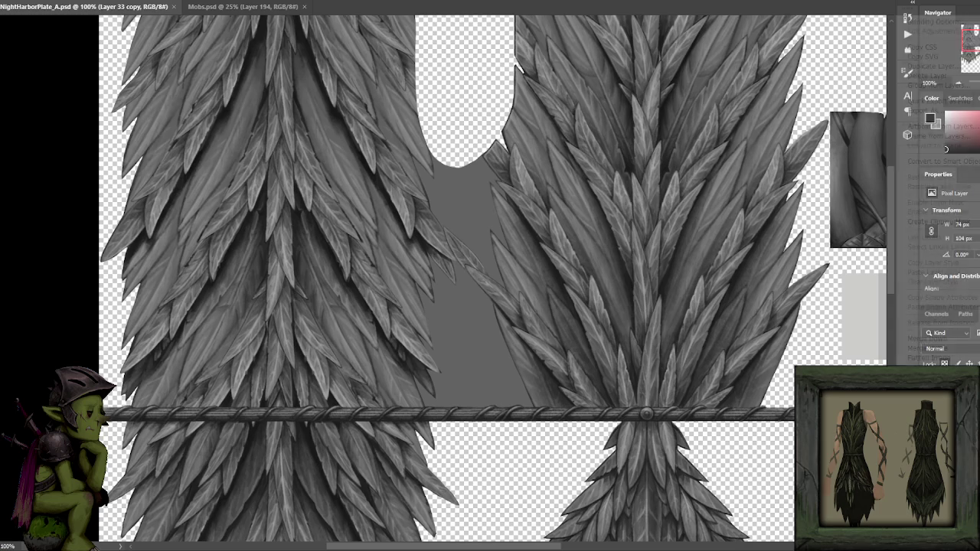
# - Merge the leaf copy down into its layer and set black as the paint colour
pyautogui.click(957, 339)
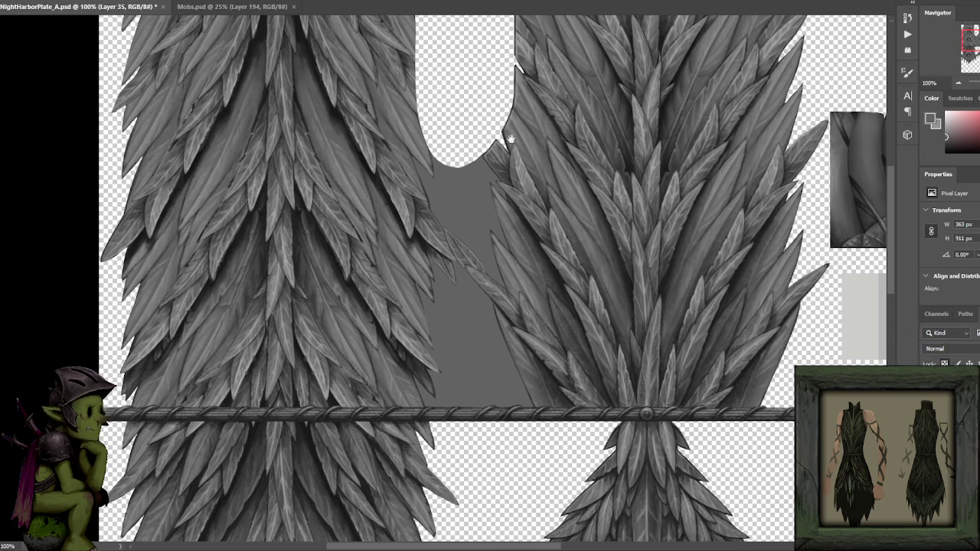
pyautogui.moveTo(476, 142); pyautogui.dragTo(482, 178)
pyautogui.press('x')
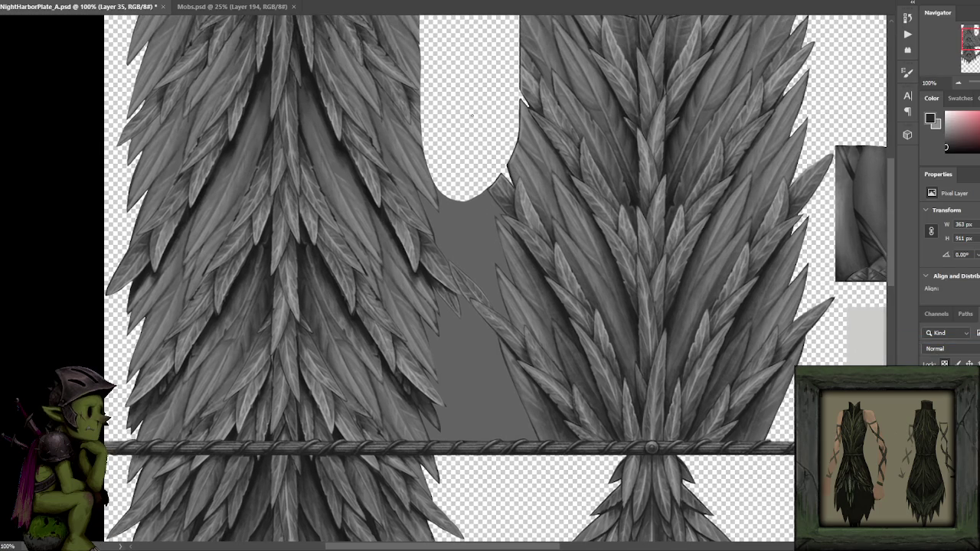
pyautogui.click(498, 210)
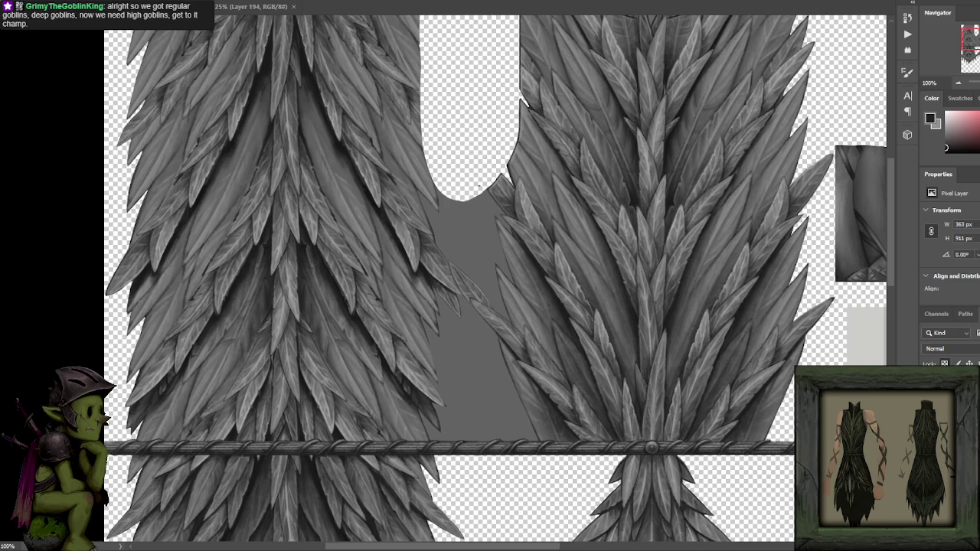
# - Sketch dark leaf outlines and edge lines in the grey gap below the notch
pyautogui.moveTo(472, 199); pyautogui.dragTo(492, 238)
pyautogui.moveTo(474, 216); pyautogui.dragTo(484, 228)
pyautogui.moveTo(456, 245)
pyautogui.mouseDown()
pyautogui.moveTo(427, 211)
pyautogui.moveTo(447, 207)
pyautogui.mouseUp()
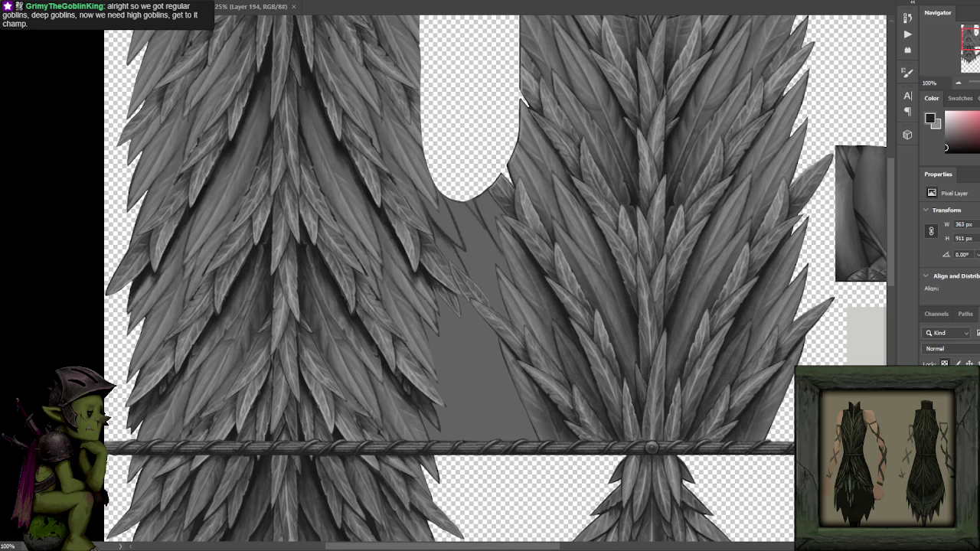
pyautogui.moveTo(469, 223); pyautogui.dragTo(496, 288)
pyautogui.moveTo(496, 290); pyautogui.dragTo(450, 215)
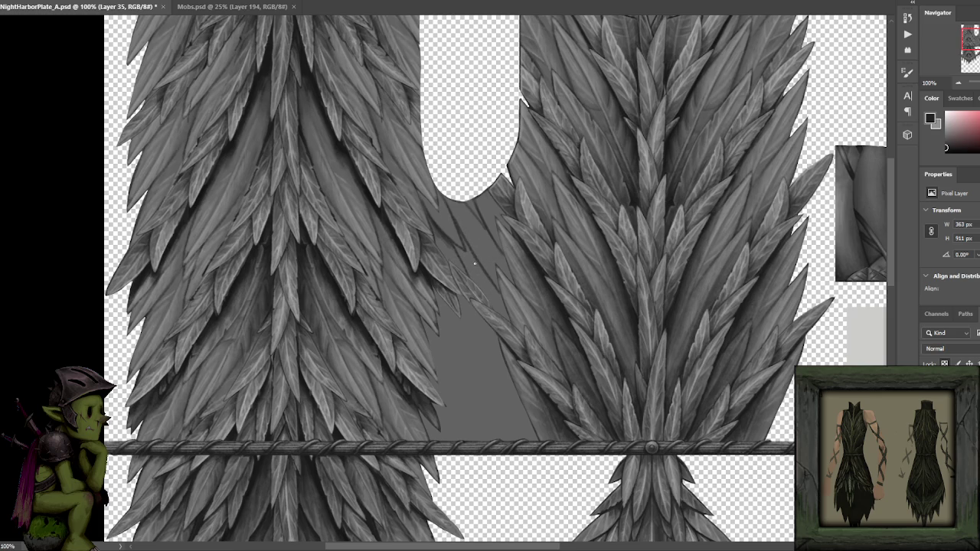
pyautogui.moveTo(474, 257)
pyautogui.mouseDown()
pyautogui.moveTo(477, 288)
pyautogui.moveTo(454, 242)
pyautogui.moveTo(490, 288)
pyautogui.mouseUp()
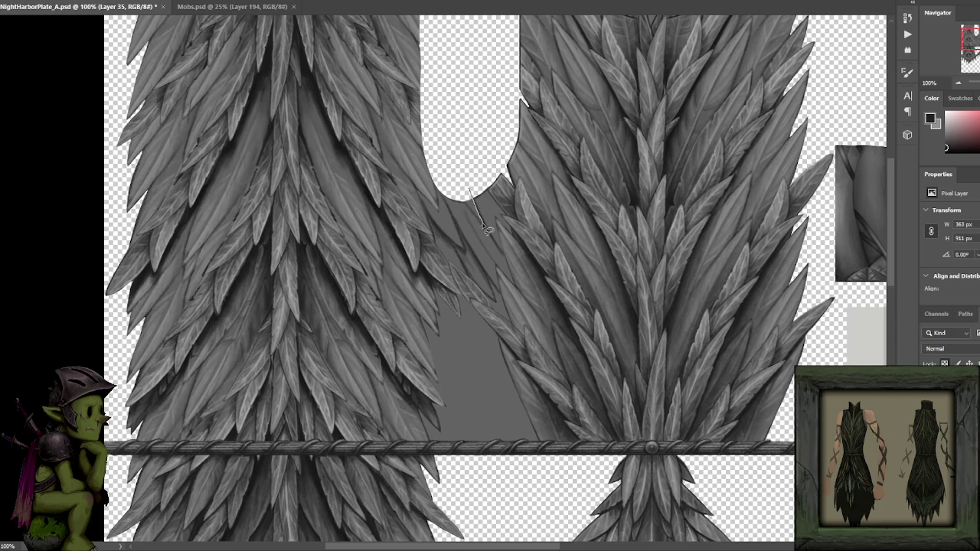
# - Trace a first leaf outline down the gap and even out the grey between feathers
pyautogui.moveTo(471, 198); pyautogui.dragTo(480, 222)
pyautogui.hotkey('ctrl', 'd')
pyautogui.moveTo(494, 271); pyautogui.dragTo(522, 309)
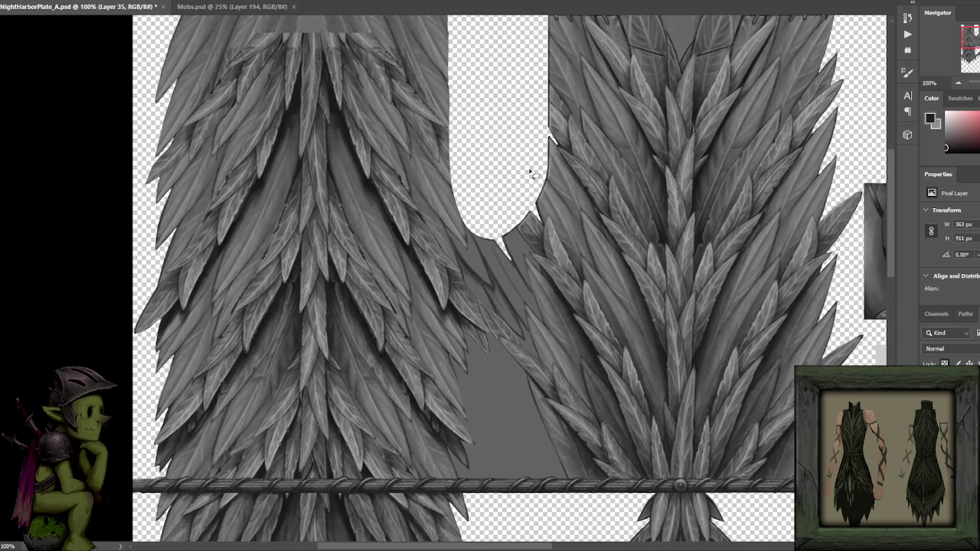
pyautogui.moveTo(533, 175)
pyautogui.mouseDown()
pyautogui.moveTo(594, 147)
pyautogui.moveTo(525, 148)
pyautogui.mouseUp()
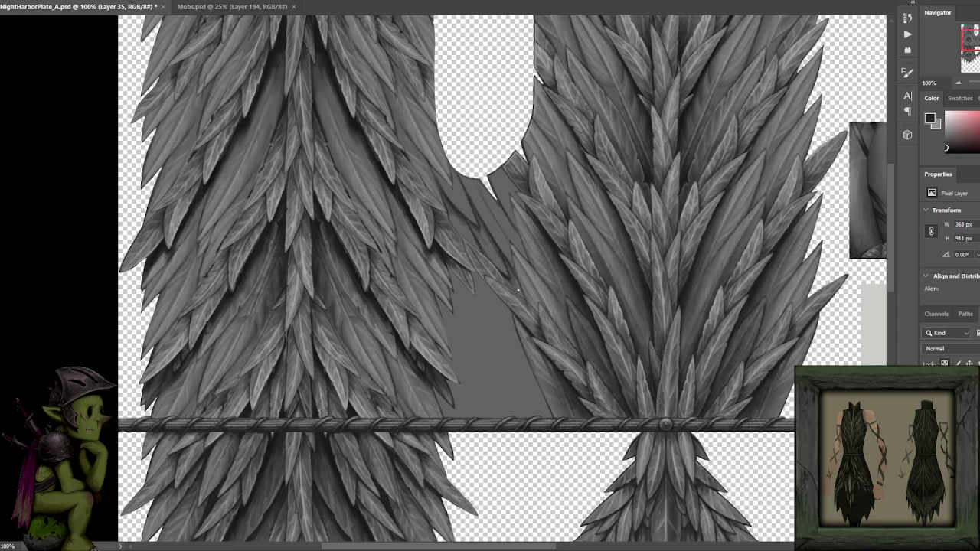
pyautogui.scroll(-1, 518, 289)
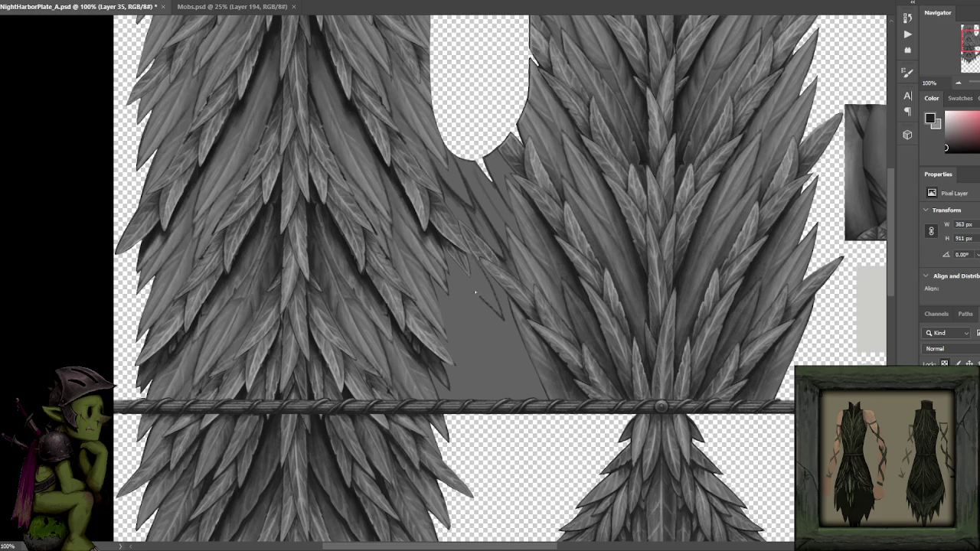
pyautogui.moveTo(450, 253)
pyautogui.mouseDown()
pyautogui.moveTo(498, 318)
pyautogui.moveTo(484, 268)
pyautogui.moveTo(502, 322)
pyautogui.moveTo(443, 251)
pyautogui.mouseUp()
pyautogui.hotkey('ctrl', 'z')
pyautogui.scroll(-1, 461, 229)
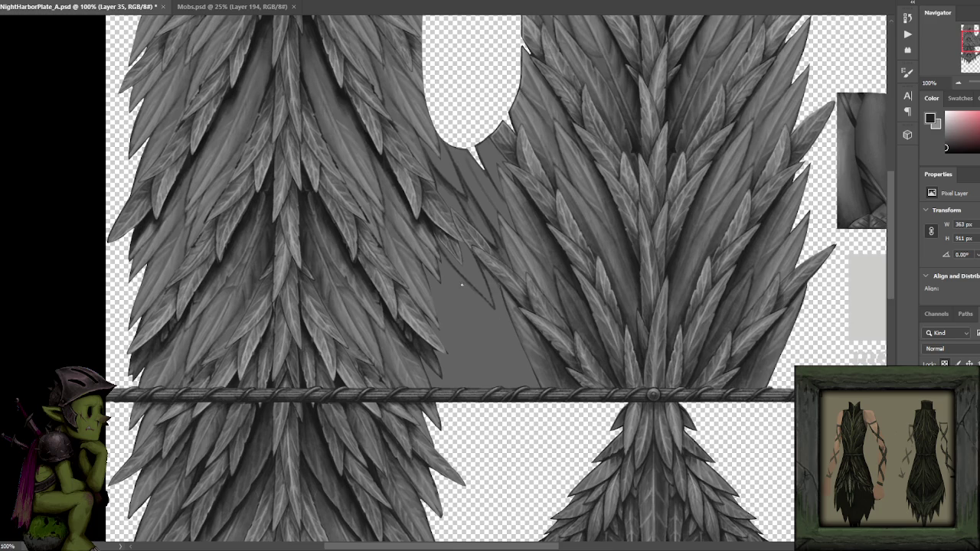
pyautogui.moveTo(496, 358); pyautogui.dragTo(532, 379)
# - Draw curved leaf-edge lines in the gap, undoing and redrawing misplaced strokes
pyautogui.moveTo(451, 280); pyautogui.dragTo(488, 364)
pyautogui.hotkey('ctrl', 'z')
pyautogui.hotkey('ctrl', 'z')
pyautogui.moveTo(427, 268)
pyautogui.mouseDown()
pyautogui.moveTo(481, 378)
pyautogui.moveTo(454, 353)
pyautogui.mouseUp()
pyautogui.hotkey('ctrl', 'z')
pyautogui.moveTo(434, 279)
pyautogui.mouseDown()
pyautogui.moveTo(476, 375)
pyautogui.moveTo(440, 323)
pyautogui.mouseUp()
pyautogui.moveTo(481, 334); pyautogui.dragTo(462, 280)
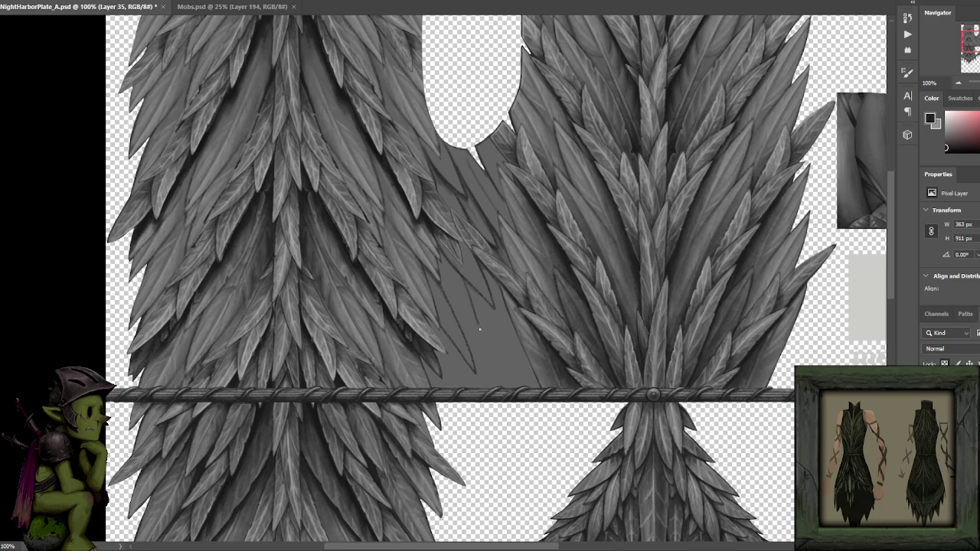
pyautogui.moveTo(467, 321); pyautogui.dragTo(492, 386)
pyautogui.moveTo(454, 271)
pyautogui.mouseDown()
pyautogui.moveTo(475, 320)
pyautogui.moveTo(526, 387)
pyautogui.moveTo(465, 305)
pyautogui.mouseUp()
pyautogui.hotkey('ctrl', 'z')
# - Redraw zigzag leaf outlines down to the rope until they sit right
pyautogui.hotkey('ctrl', 'z')
pyautogui.moveTo(490, 384)
pyautogui.mouseDown()
pyautogui.moveTo(458, 291)
pyautogui.moveTo(506, 354)
pyautogui.mouseUp()
pyautogui.moveTo(468, 306); pyautogui.dragTo(496, 387)
pyautogui.hotkey('ctrl', 'z')
pyautogui.moveTo(465, 318); pyautogui.dragTo(495, 386)
pyautogui.moveTo(458, 295); pyautogui.dragTo(490, 381)
pyautogui.hotkey('ctrl', 'z')
pyautogui.moveTo(464, 315)
pyautogui.mouseDown()
pyautogui.moveTo(487, 376)
pyautogui.moveTo(459, 293)
pyautogui.moveTo(522, 387)
pyautogui.mouseUp()
pyautogui.hotkey('ctrl', 'z')
pyautogui.moveTo(502, 314)
pyautogui.mouseDown()
pyautogui.moveTo(507, 352)
pyautogui.moveTo(517, 335)
pyautogui.moveTo(504, 343)
pyautogui.mouseUp()
pyautogui.moveTo(506, 255); pyautogui.dragTo(509, 245)
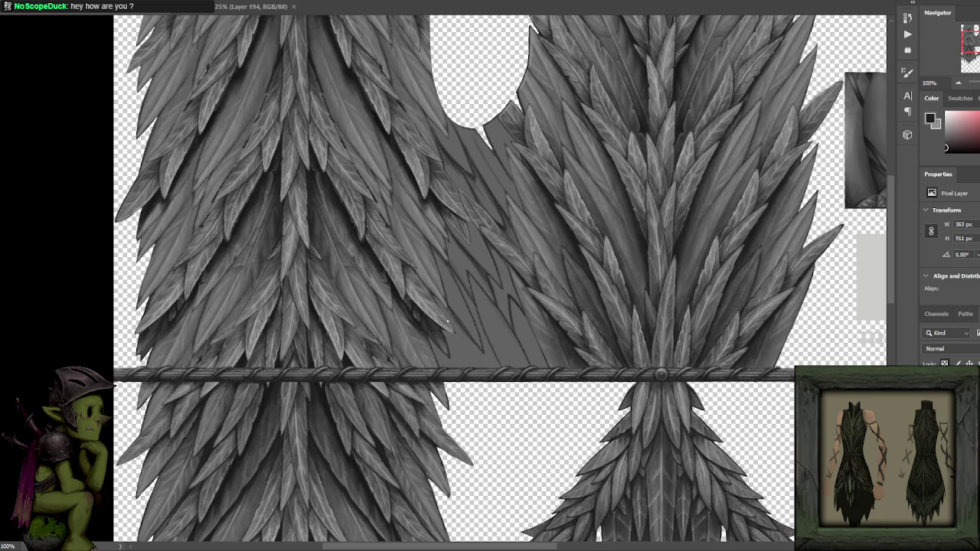
# - Restroke the diagonal leaf edge across the gap several times to darken it
pyautogui.moveTo(448, 321); pyautogui.dragTo(497, 364)
pyautogui.moveTo(436, 306); pyautogui.dragTo(497, 364)
pyautogui.moveTo(440, 311); pyautogui.dragTo(497, 365)
pyautogui.moveTo(439, 307)
pyautogui.mouseDown()
pyautogui.moveTo(497, 364)
pyautogui.moveTo(476, 347)
pyautogui.moveTo(490, 367)
pyautogui.mouseUp()
pyautogui.moveTo(445, 338)
pyautogui.mouseDown()
pyautogui.moveTo(466, 359)
pyautogui.moveTo(443, 339)
pyautogui.mouseUp()
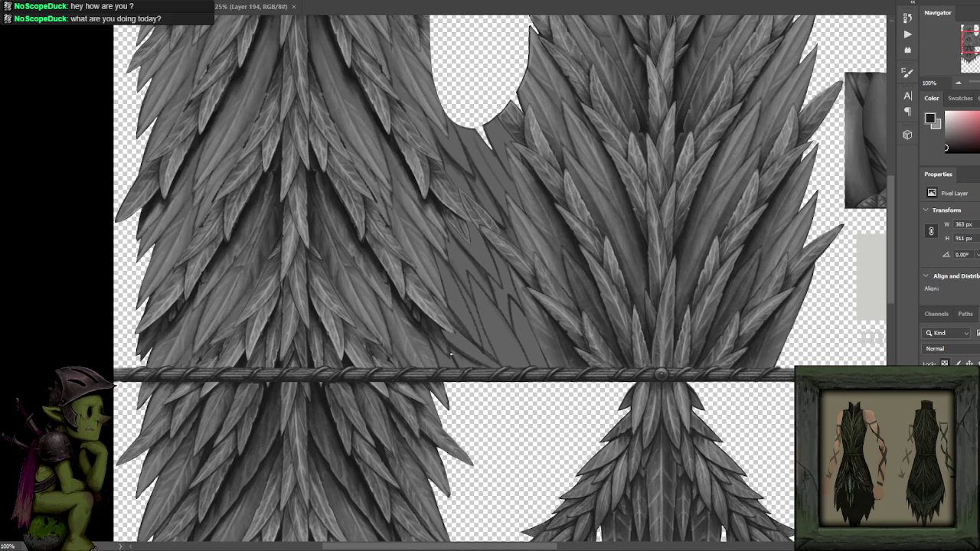
pyautogui.moveTo(526, 265); pyautogui.dragTo(514, 280)
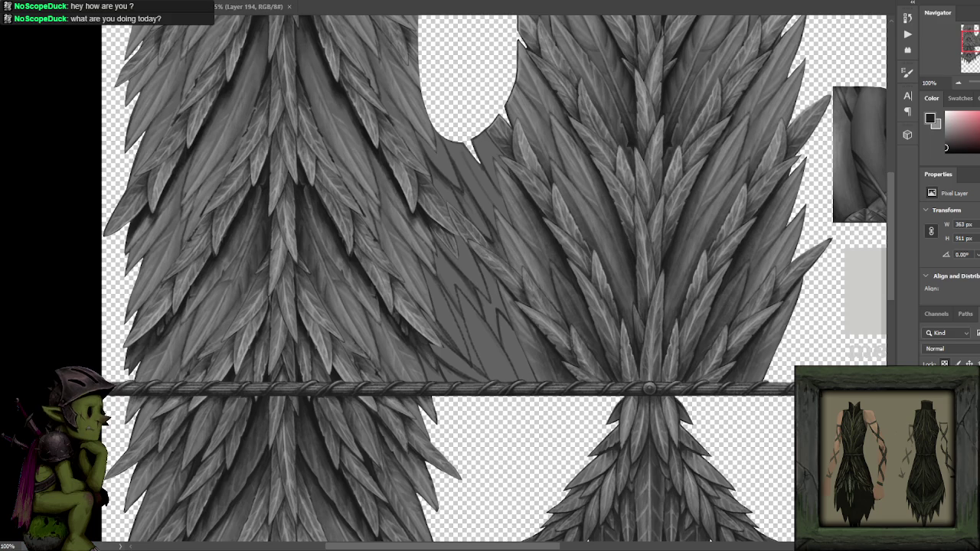
pyautogui.scroll(5, 473, 324)
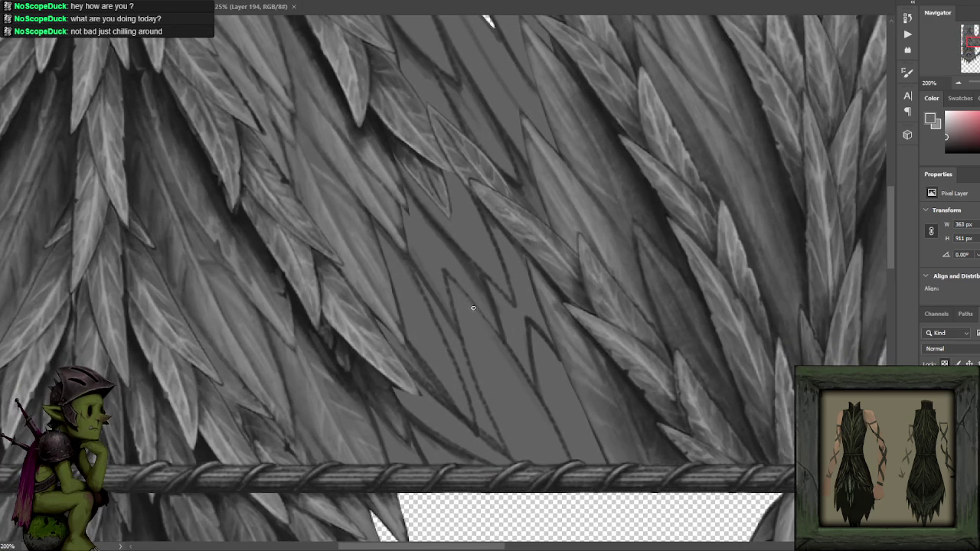
# - Paint dark and light touch-up strokes along the leaf edges around the notch
pyautogui.press('x')
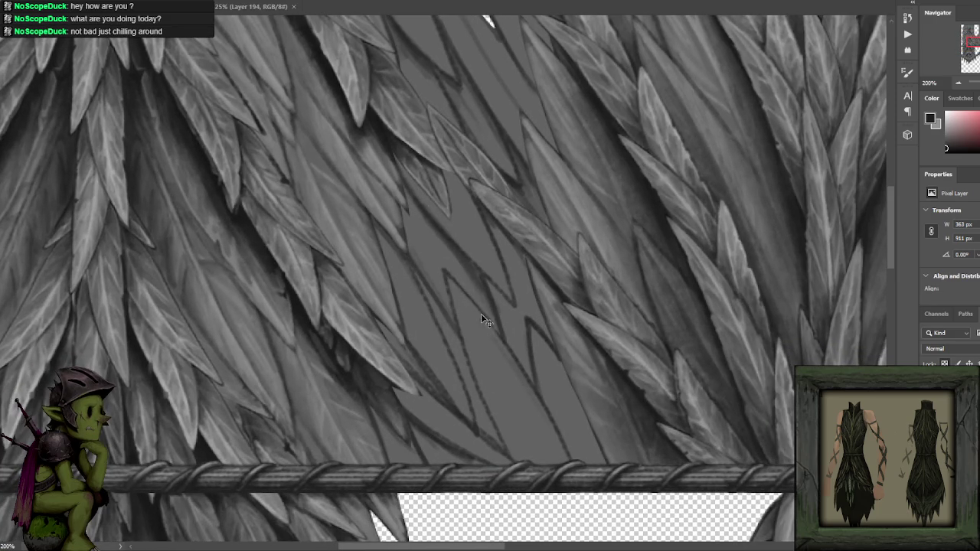
pyautogui.hotkey('ctrl', '-')
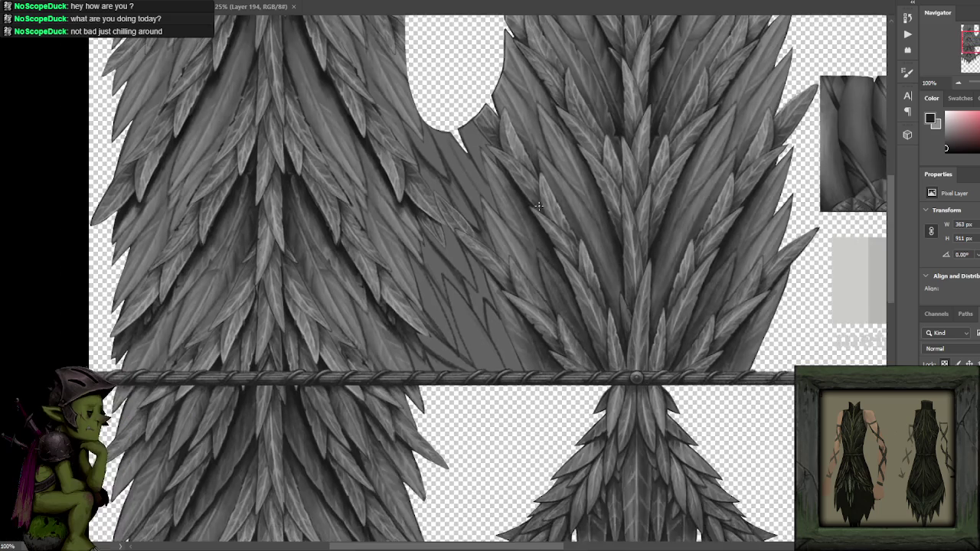
pyautogui.scroll(1, 535, 252)
pyautogui.press('x')
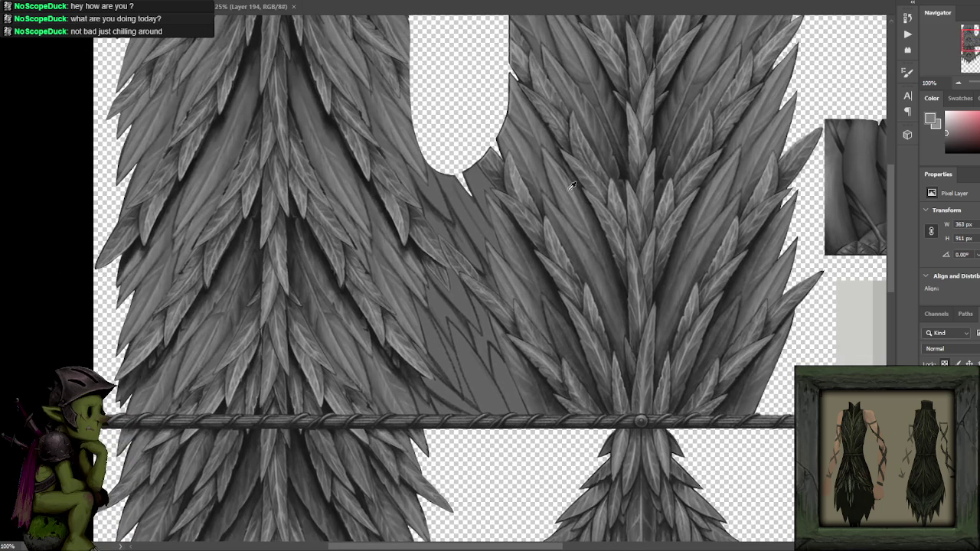
pyautogui.scroll(1, 486, 165)
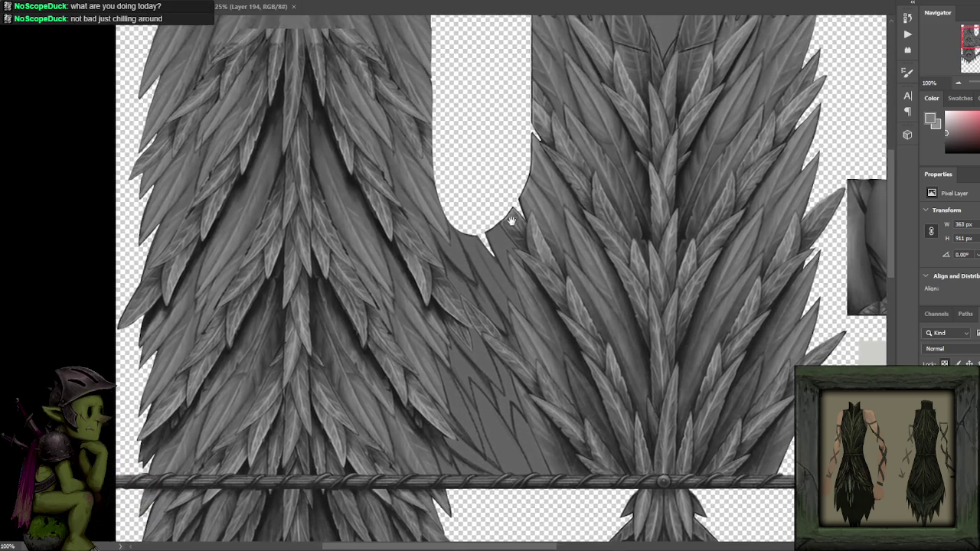
pyautogui.scroll(1, 510, 219)
pyautogui.moveTo(535, 187)
pyautogui.mouseDown()
pyautogui.moveTo(553, 175)
pyautogui.moveTo(481, 192)
pyautogui.mouseUp()
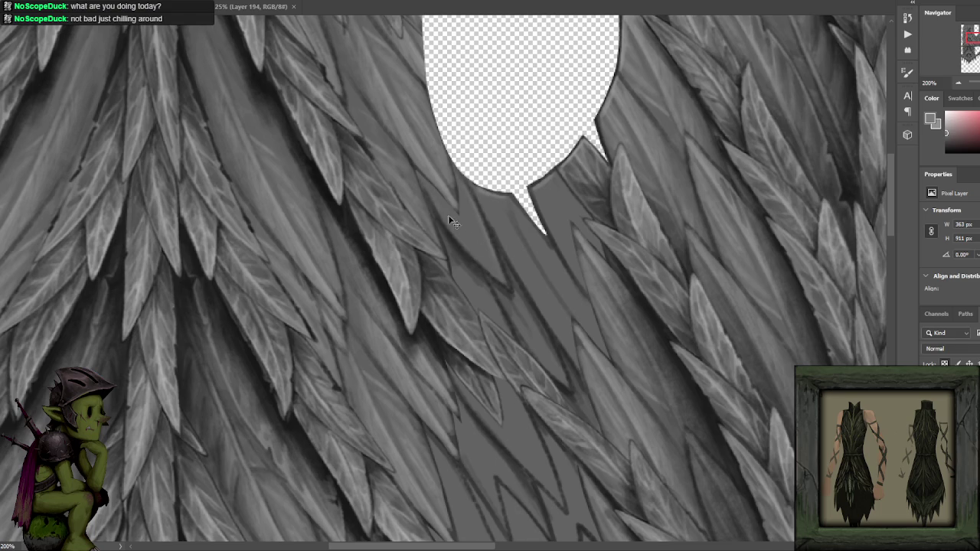
pyautogui.moveTo(475, 261); pyautogui.dragTo(471, 250)
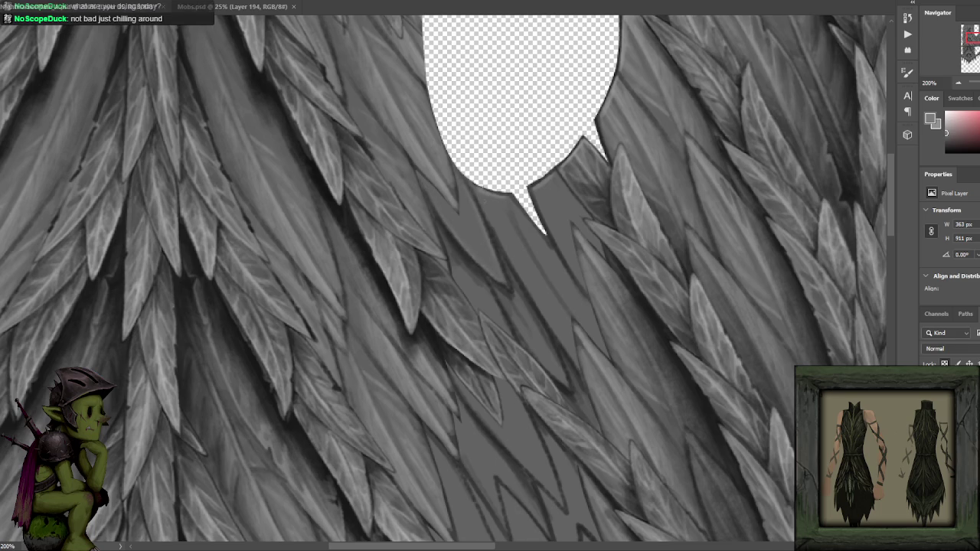
pyautogui.press('d')
pyautogui.moveTo(420, 178); pyautogui.dragTo(462, 219)
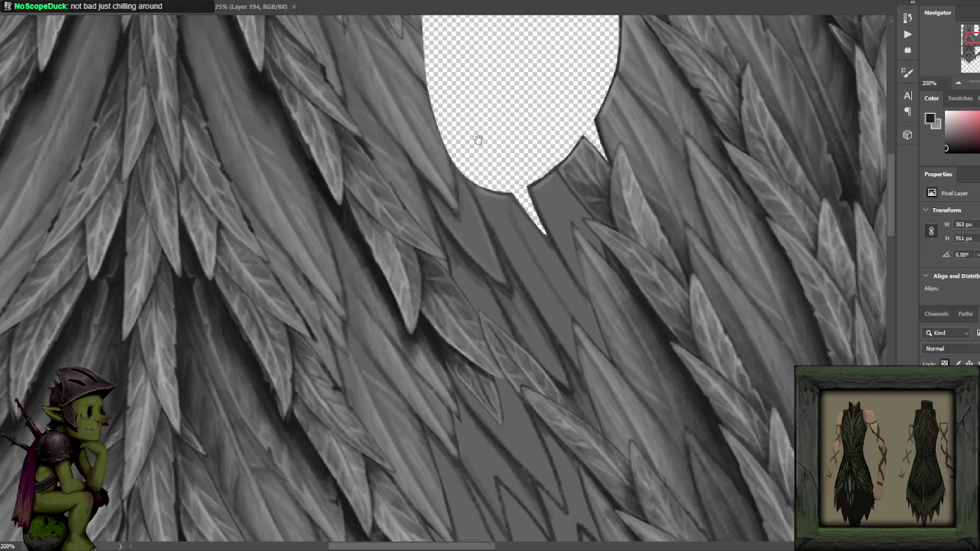
# - Eyedrop light and dark greys from the feathers and the gap area
pyautogui.moveTo(477, 140); pyautogui.dragTo(498, 242)
pyautogui.hotkey('ctrl', '-')
pyautogui.hotkey('ctrl', '+')
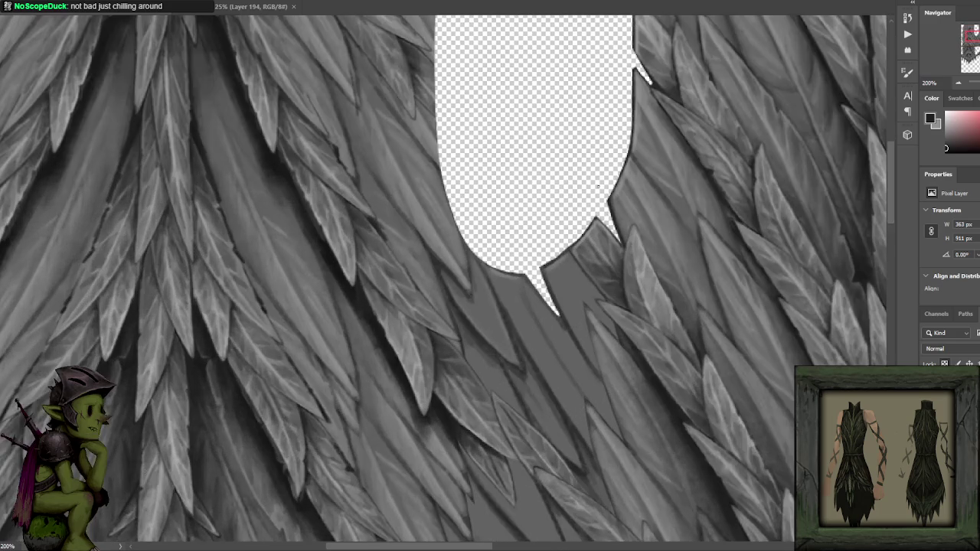
pyautogui.keyDown('alt'); pyautogui.click(398, 346); pyautogui.keyUp('alt')
pyautogui.moveTo(520, 270); pyautogui.dragTo(499, 200)
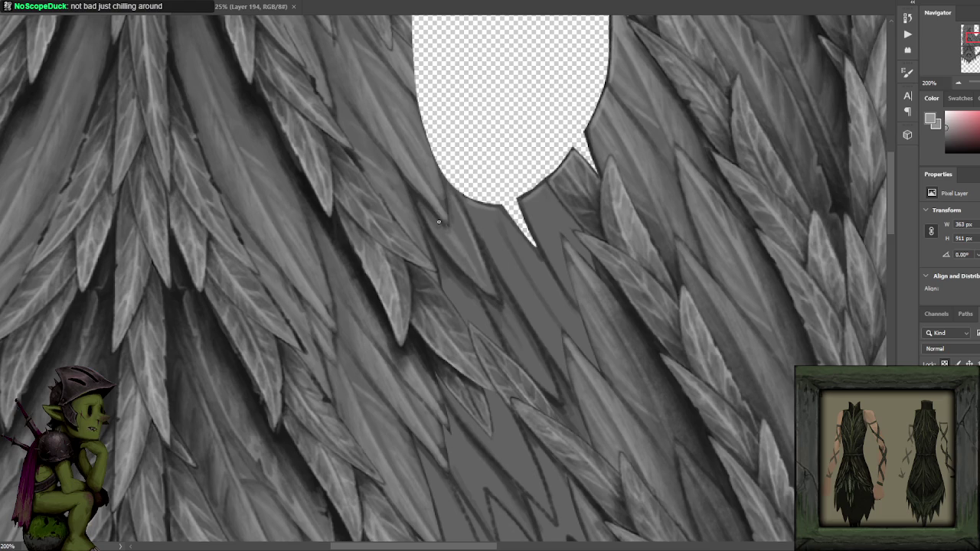
pyautogui.keyDown('alt'); pyautogui.click(443, 231); pyautogui.keyUp('alt')
pyautogui.keyDown('alt'); pyautogui.click(385, 278); pyautogui.keyUp('alt')
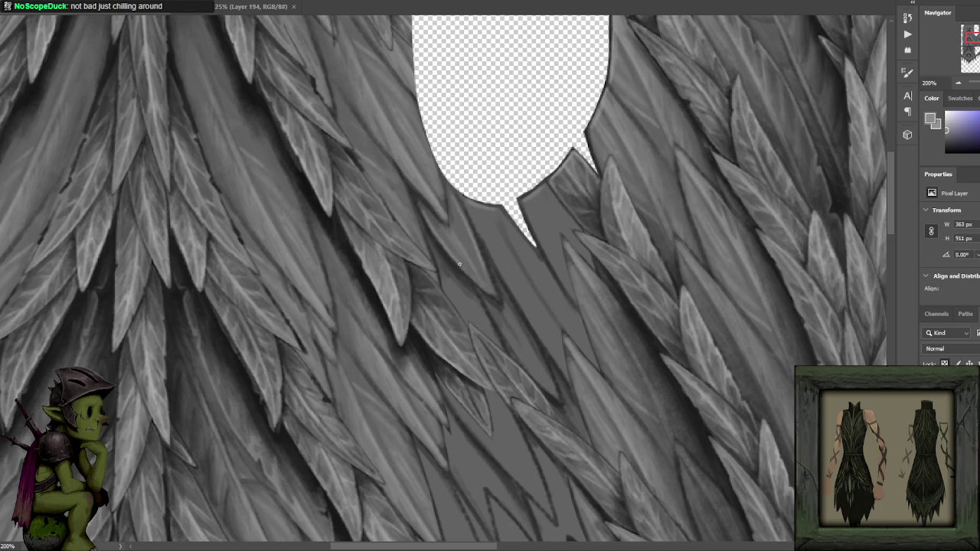
pyautogui.moveTo(494, 229); pyautogui.dragTo(456, 180)
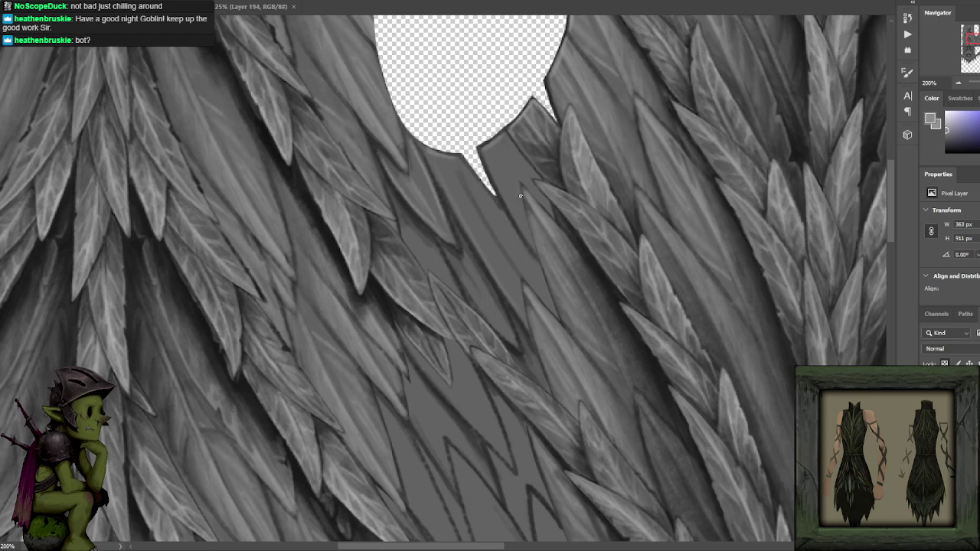
pyautogui.moveTo(512, 177); pyautogui.dragTo(473, 192)
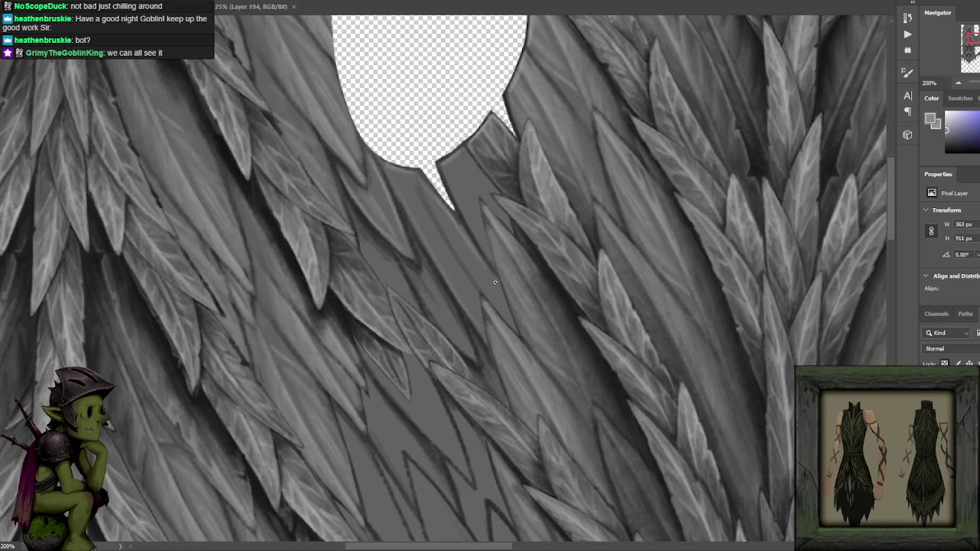
pyautogui.keyDown('alt'); pyautogui.click(470, 269); pyautogui.keyUp('alt')
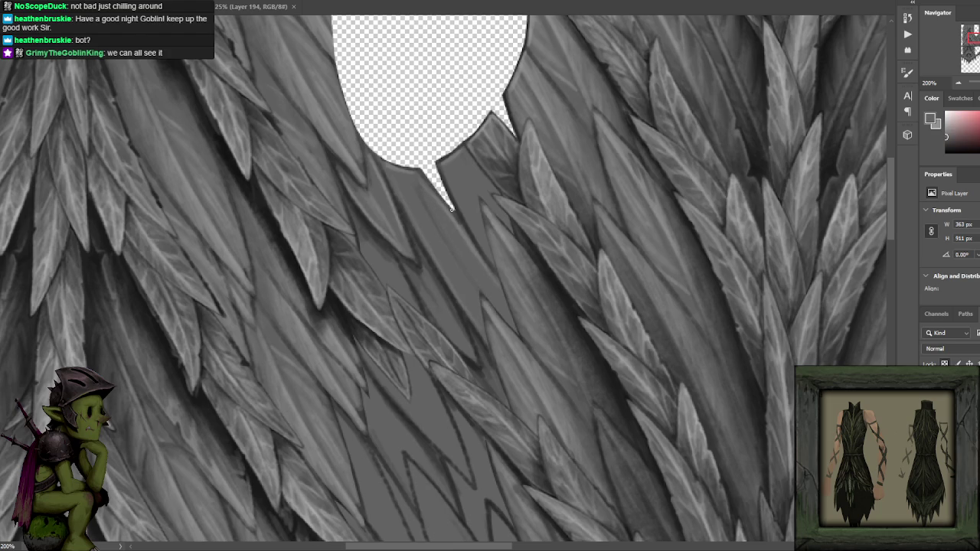
pyautogui.keyDown('alt'); pyautogui.click(535, 256); pyautogui.keyUp('alt')
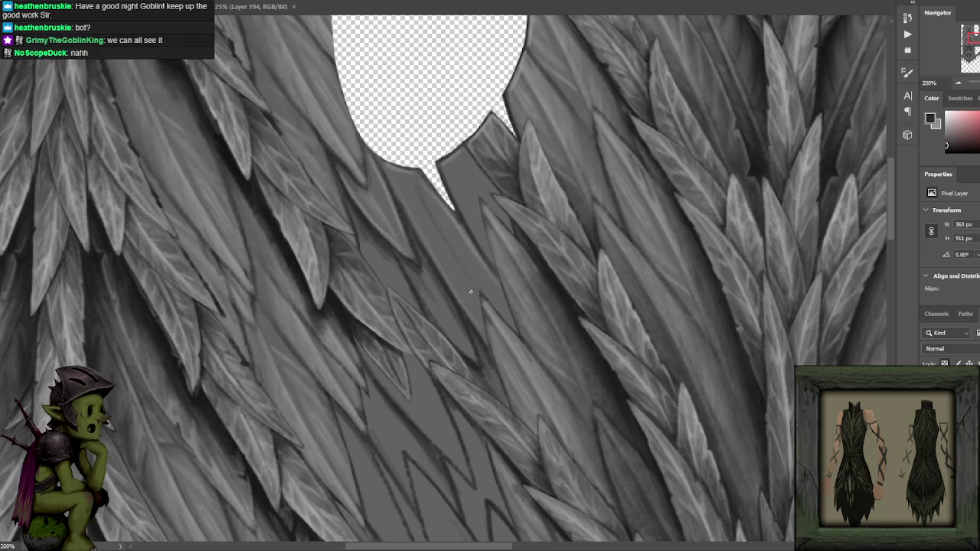
# - Sample more leaf, mid and near-black greys, ending with the swatch strip's darkest tone
pyautogui.keyDown('alt'); pyautogui.click(454, 247); pyautogui.keyUp('alt')
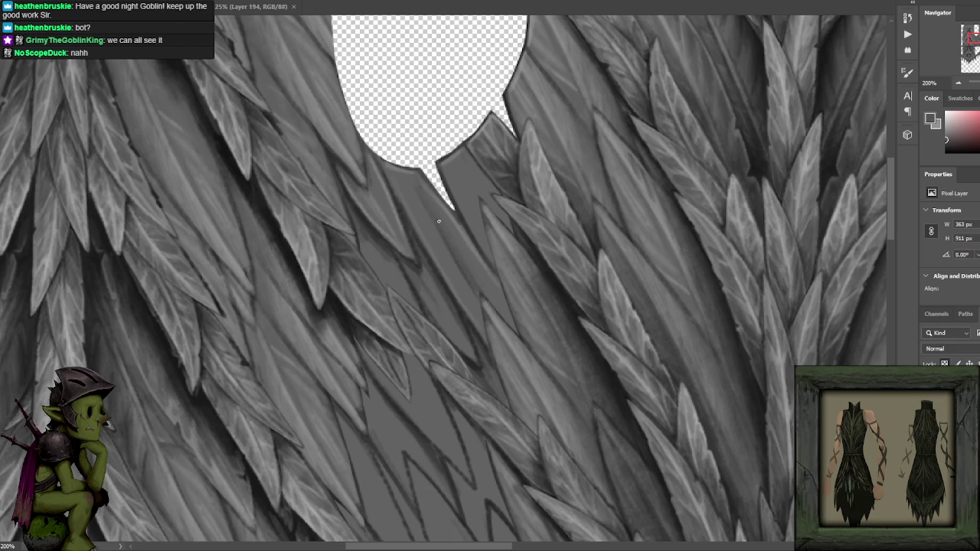
pyautogui.keyDown('alt'); pyautogui.click(448, 231); pyautogui.keyUp('alt')
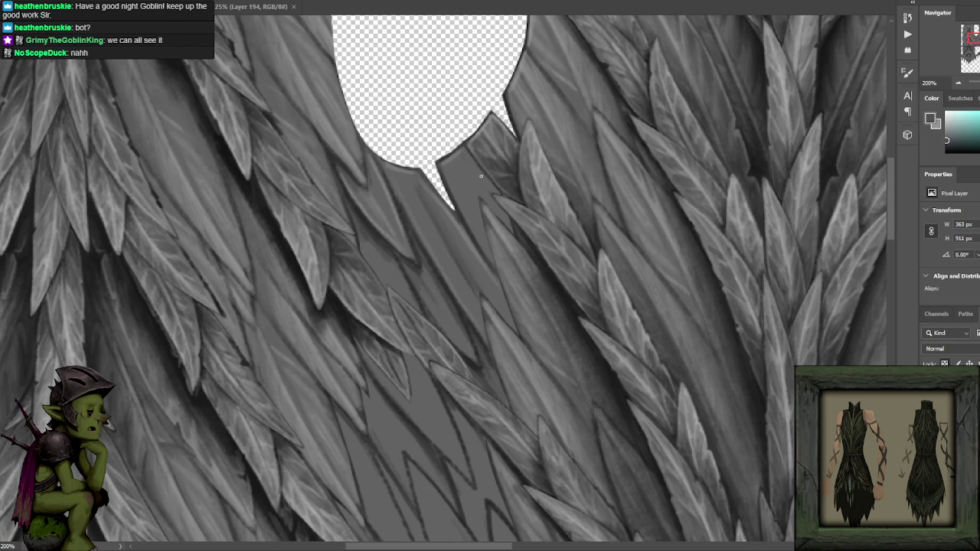
pyautogui.keyDown('alt'); pyautogui.click(537, 252); pyautogui.keyUp('alt')
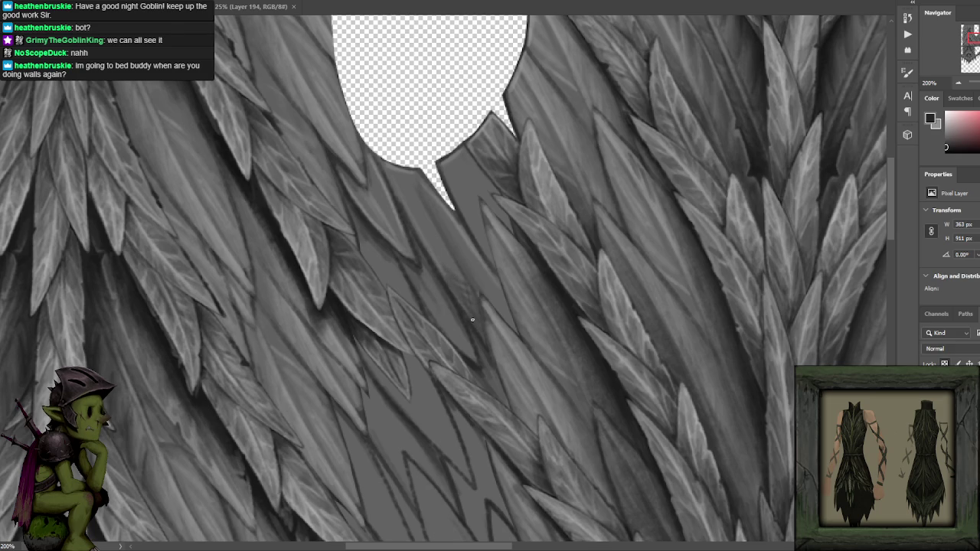
pyautogui.keyDown('alt'); pyautogui.click(448, 264); pyautogui.keyUp('alt')
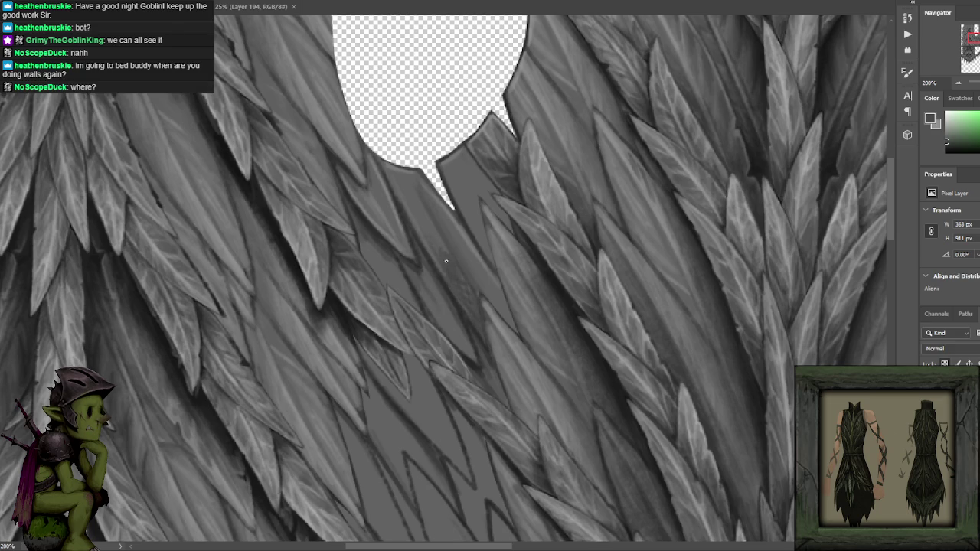
pyautogui.keyDown('alt'); pyautogui.click(435, 241); pyautogui.keyUp('alt')
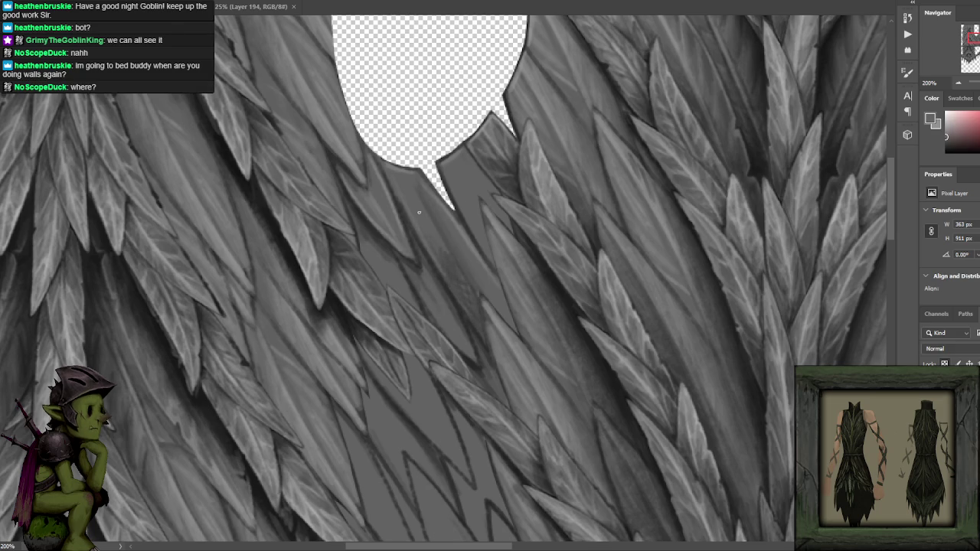
pyautogui.keyDown('alt'); pyautogui.click(450, 250); pyautogui.keyUp('alt')
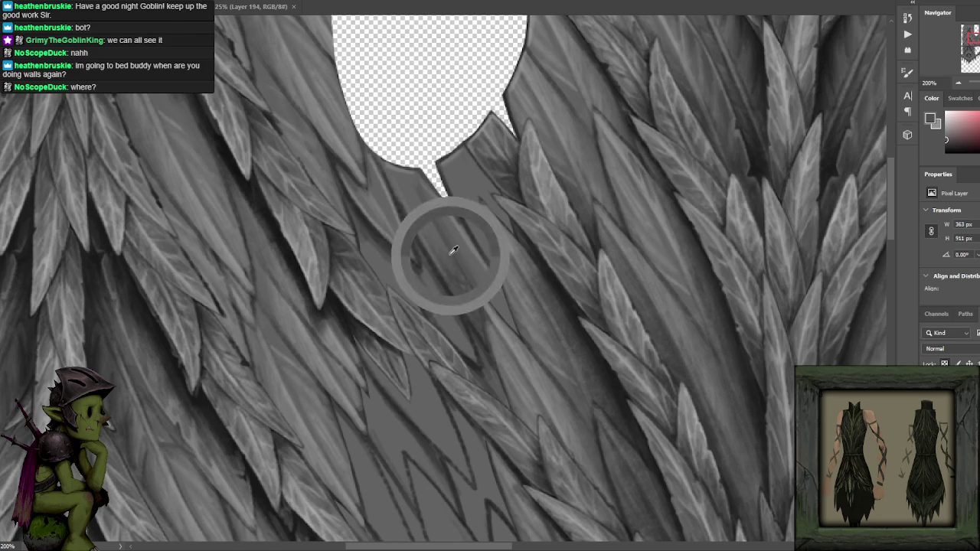
pyautogui.keyDown('alt'); pyautogui.click(443, 284); pyautogui.keyUp('alt')
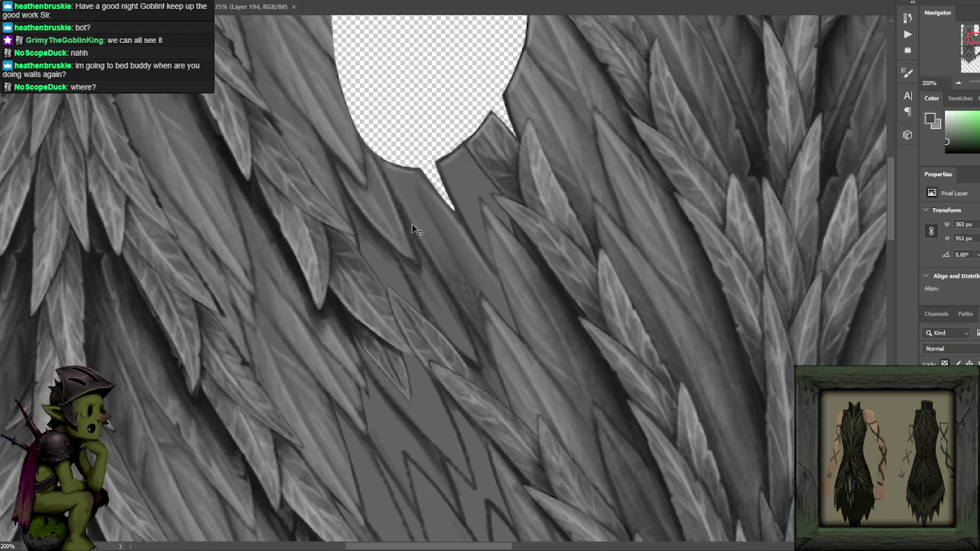
pyautogui.keyDown('alt'); pyautogui.click(443, 291); pyautogui.keyUp('alt')
pyautogui.keyDown('alt'); pyautogui.click(354, 300); pyautogui.keyUp('alt')
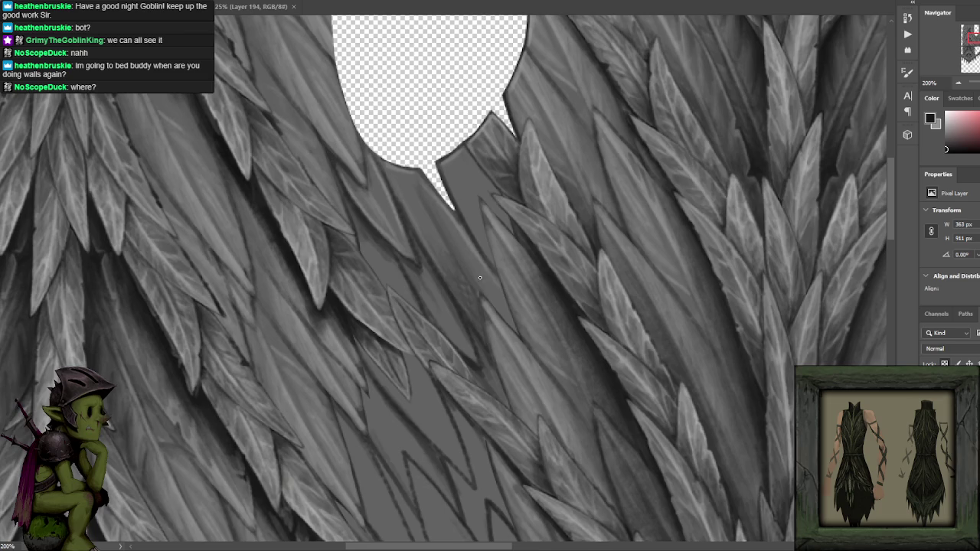
pyautogui.hotkey('ctrl', '-')
pyautogui.hotkey('ctrl', '-')
pyautogui.hotkey('ctrl', '-')
pyautogui.keyDown('alt'); pyautogui.click(819, 322); pyautogui.keyUp('alt')
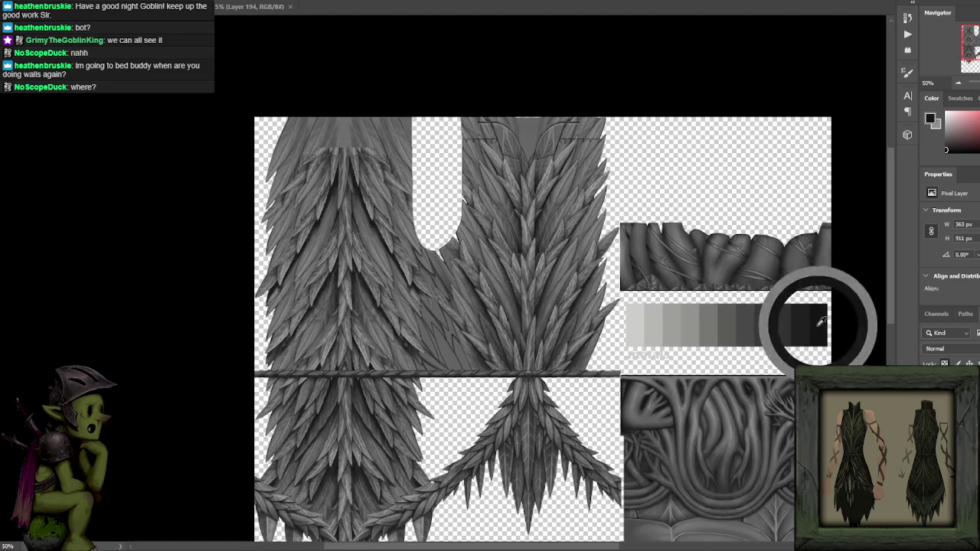
# - Pan across the feather gap, sample a light grey, then zoom out to 100%
pyautogui.hotkey('ctrl', '+')
pyautogui.hotkey('ctrl', '+')
pyautogui.moveTo(456, 283); pyautogui.dragTo(464, 234)
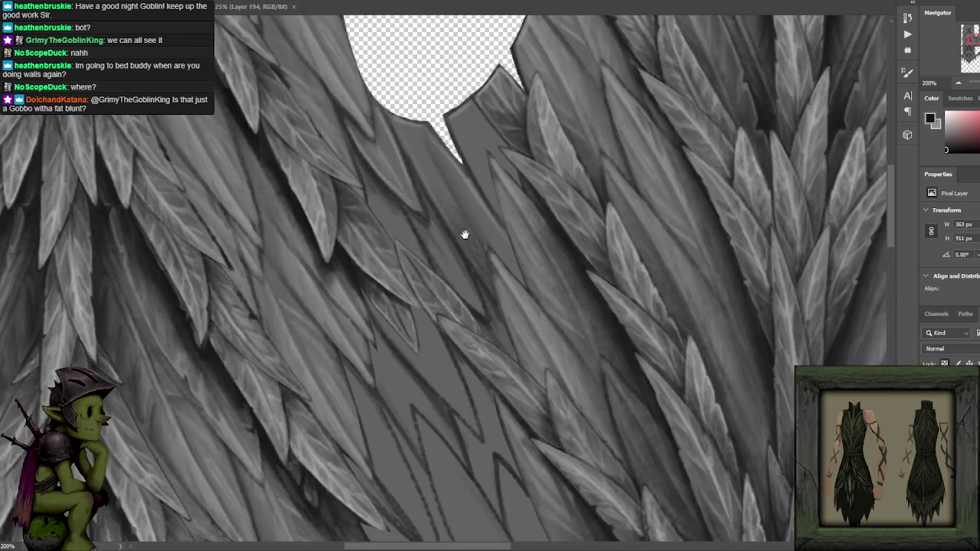
pyautogui.moveTo(468, 197); pyautogui.dragTo(461, 184)
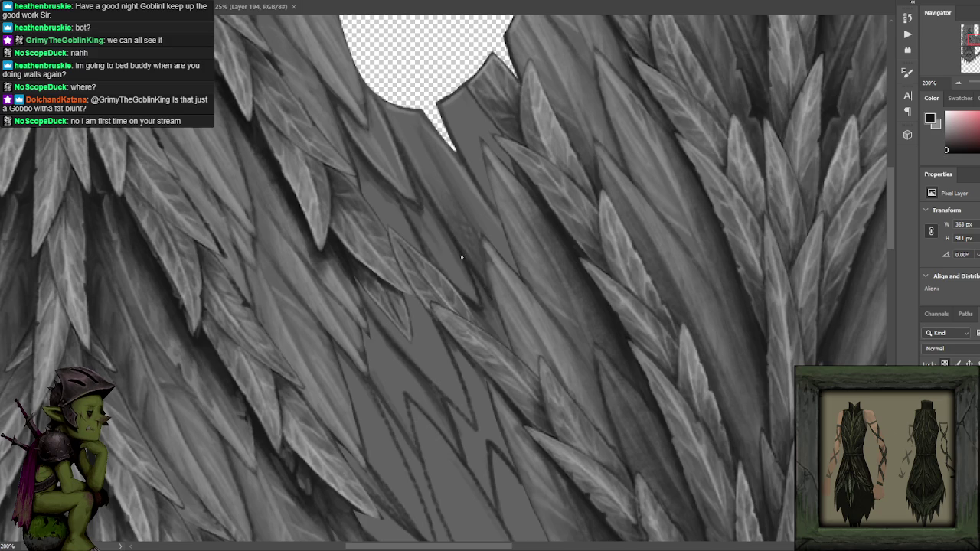
pyautogui.keyDown('alt'); pyautogui.click(508, 289); pyautogui.keyUp('alt')
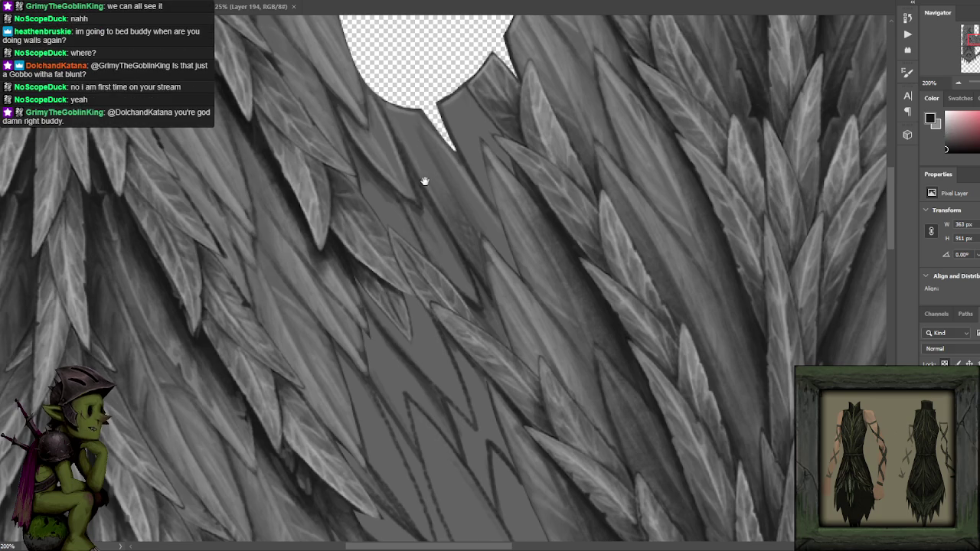
pyautogui.scroll(2, 428, 229)
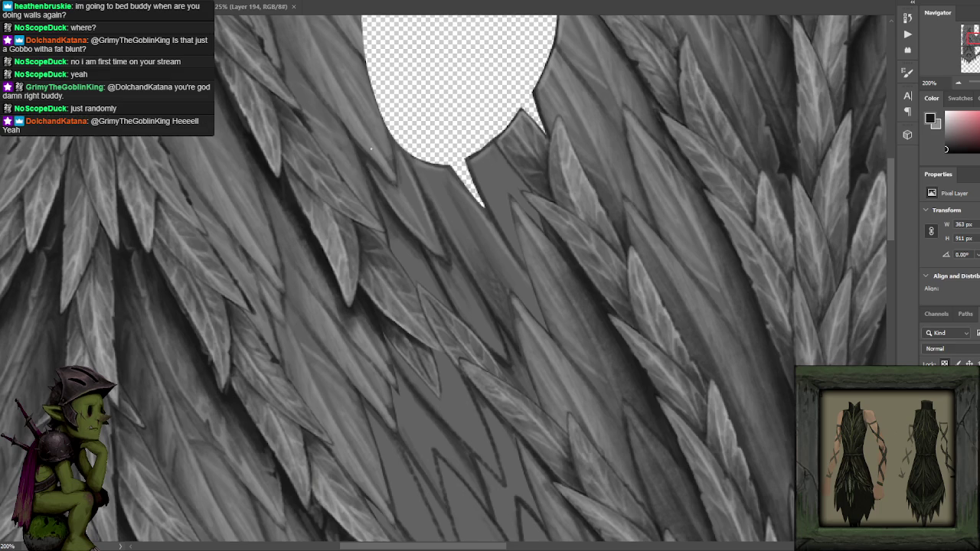
pyautogui.moveTo(417, 182); pyautogui.dragTo(445, 239)
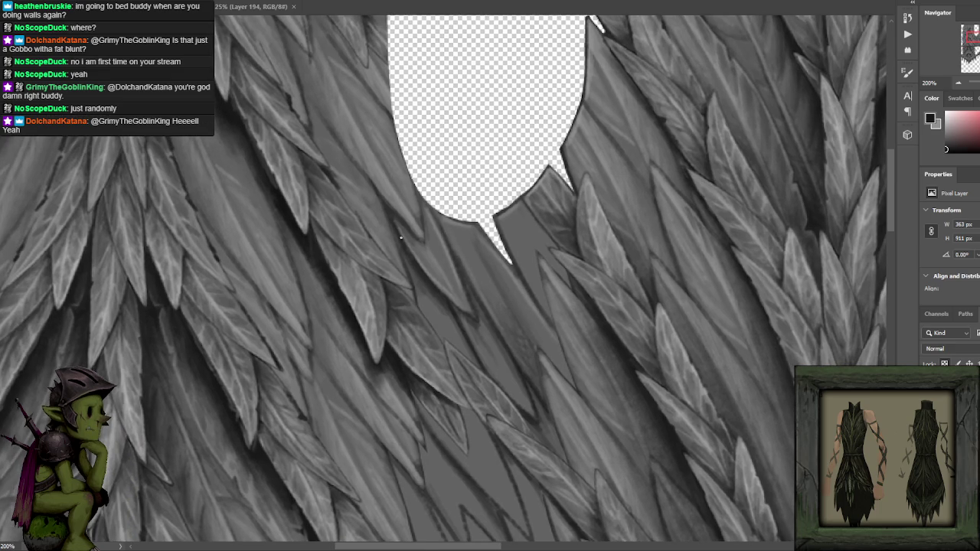
pyautogui.hotkey('ctrl', '-')
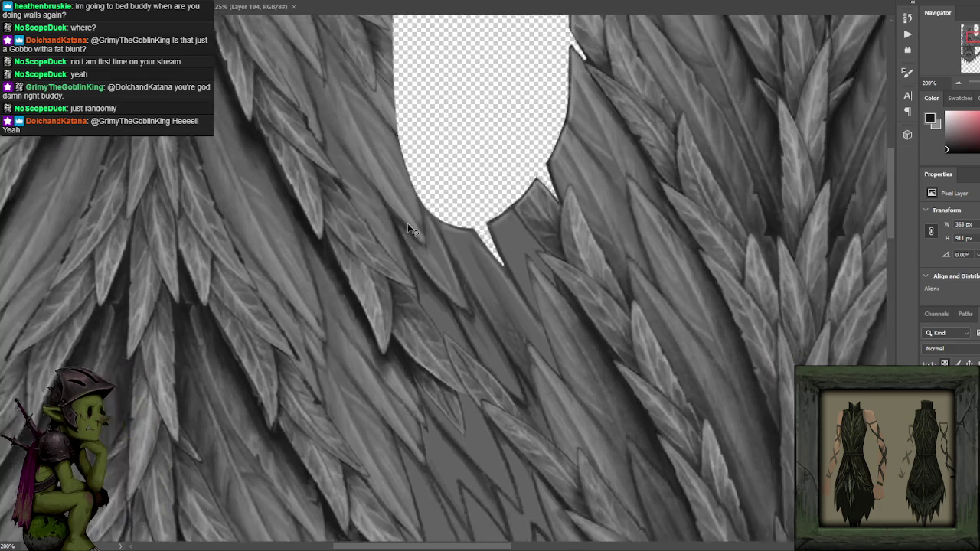
pyautogui.hscroll(3, 519, 198)
pyautogui.scroll(-2, 527, 207)
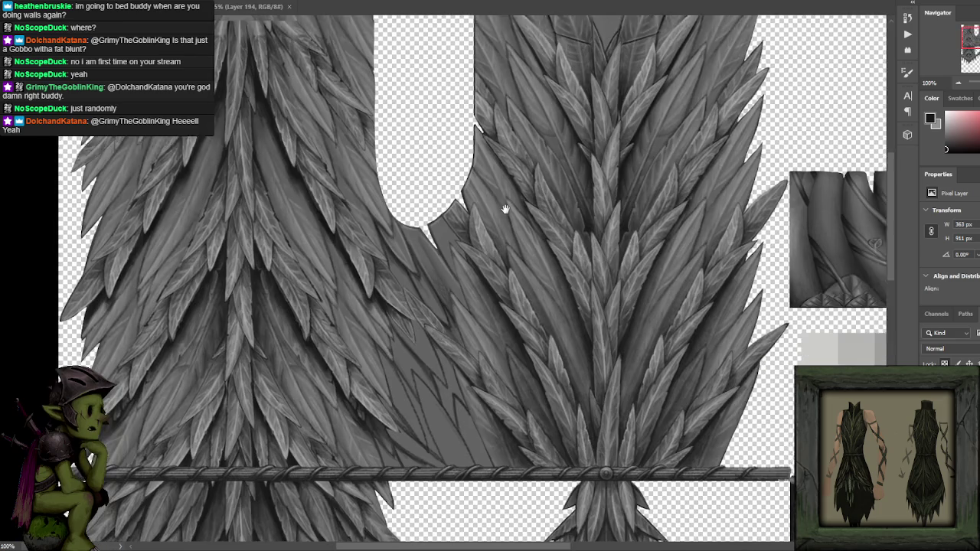
# - Zoom to 200% on the gap and sample grey tones from the nearby leaves
pyautogui.hscroll(-1, 506, 207)
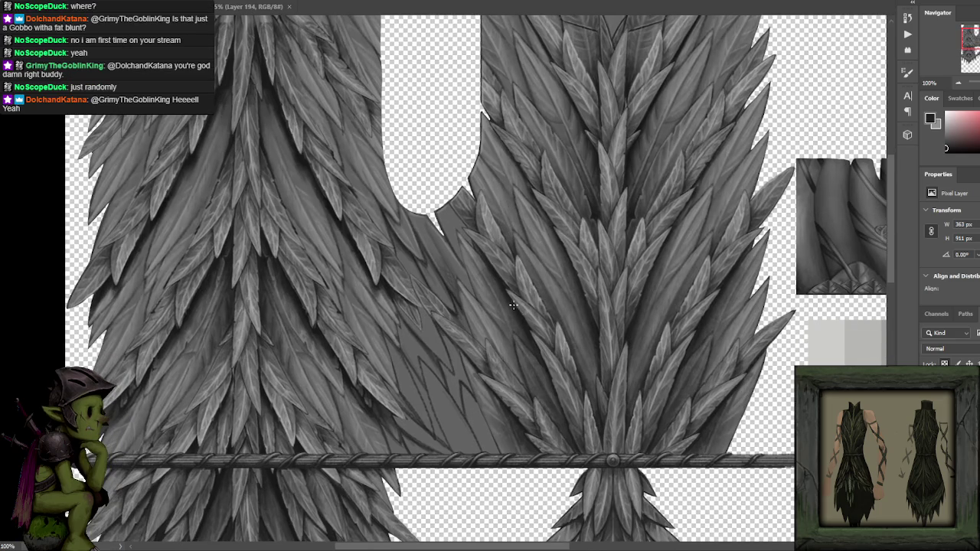
pyautogui.hotkey('ctrl', '+')
pyautogui.scroll(-1, 482, 208)
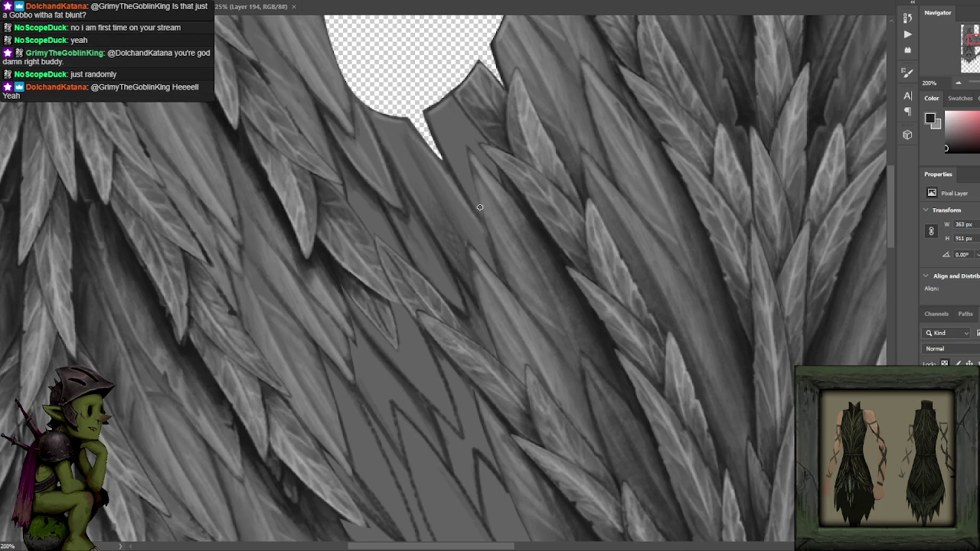
pyautogui.keyDown('alt'); pyautogui.click(498, 272); pyautogui.keyUp('alt')
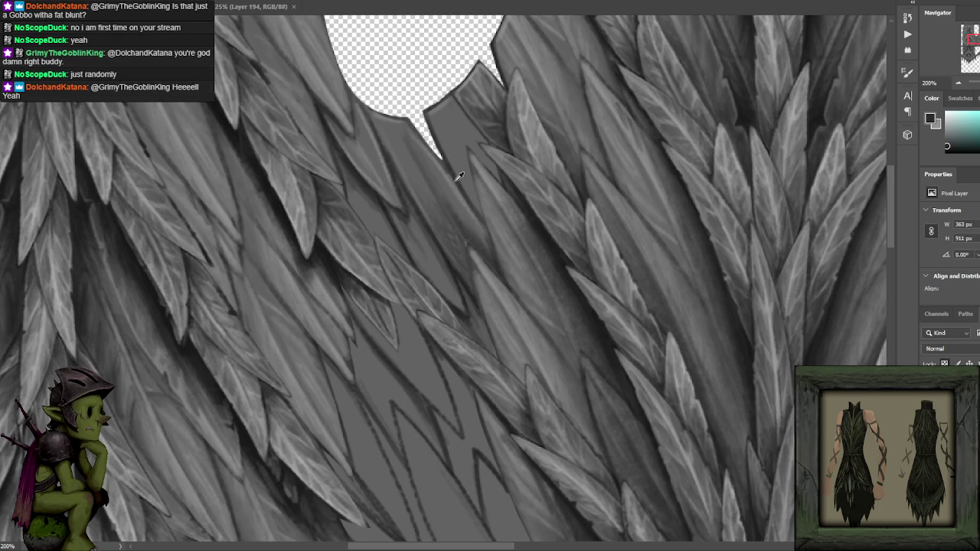
pyautogui.keyDown('alt'); pyautogui.click(487, 252); pyautogui.keyUp('alt')
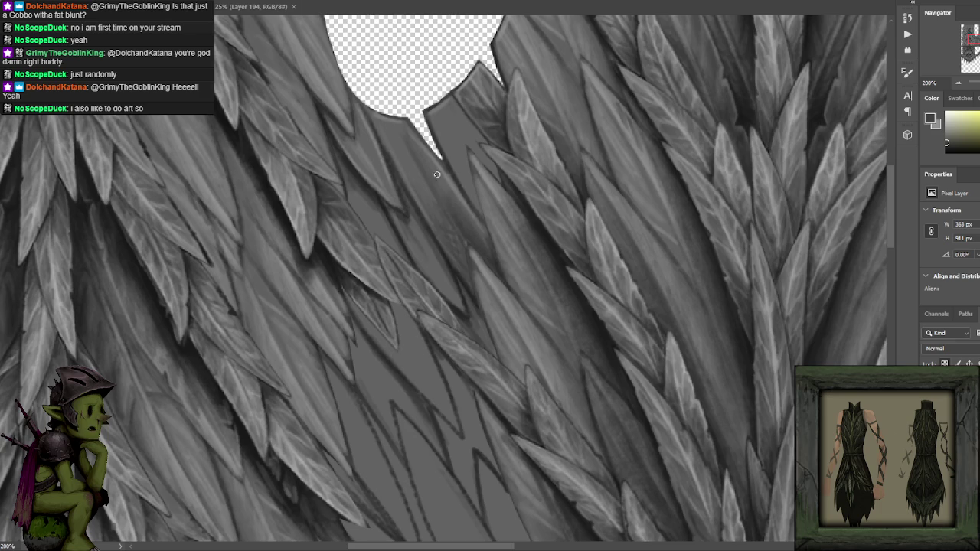
pyautogui.keyDown('alt'); pyautogui.click(526, 198); pyautogui.keyUp('alt')
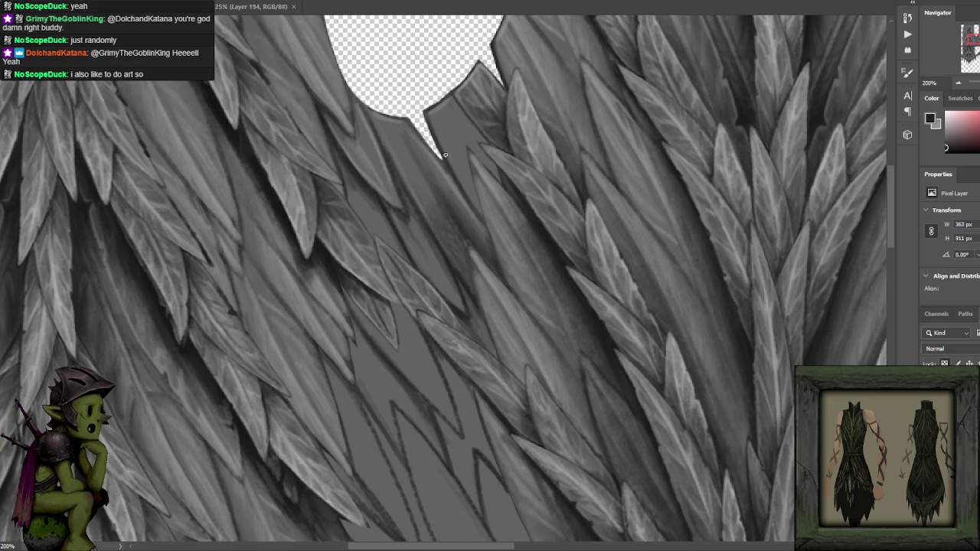
pyautogui.moveTo(426, 232); pyautogui.dragTo(434, 209)
# - Pick a mid-grey leaf tone as the paint colour, then zoom back out
pyautogui.keyDown('alt'); pyautogui.click(414, 202); pyautogui.keyUp('alt')
pyautogui.keyDown('alt'); pyautogui.click(410, 197); pyautogui.keyUp('alt')
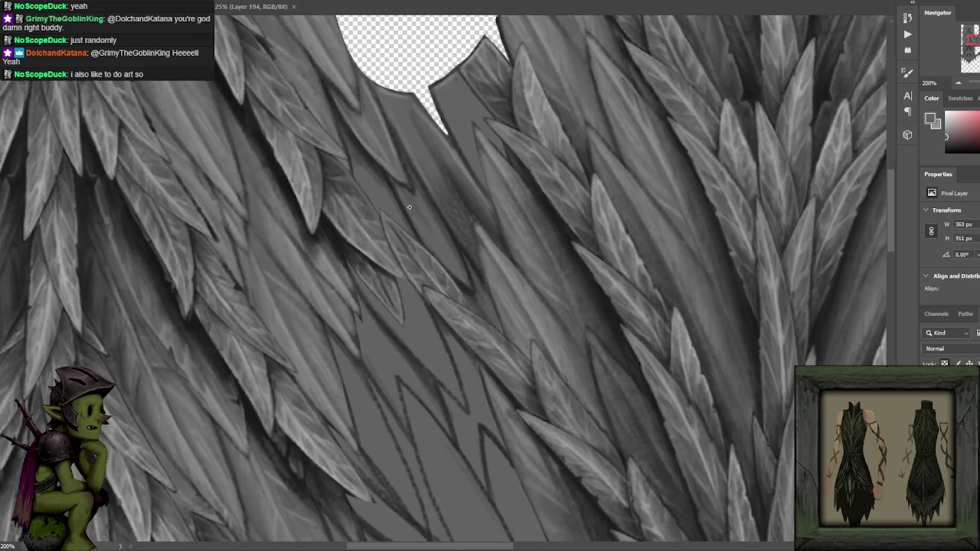
pyautogui.scroll(1, 422, 161)
pyautogui.keyDown('alt'); pyautogui.click(449, 231); pyautogui.keyUp('alt')
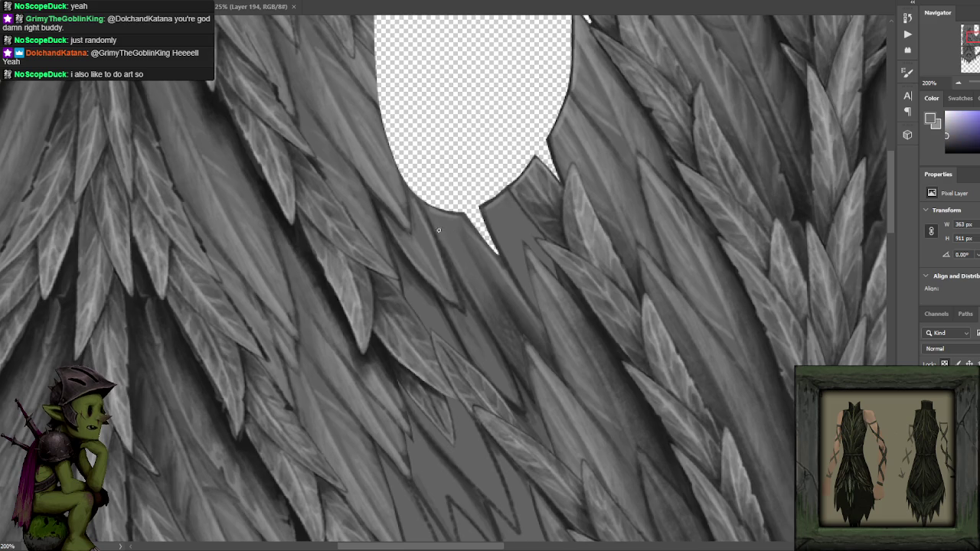
pyautogui.keyDown('alt'); pyautogui.click(515, 321); pyautogui.keyUp('alt')
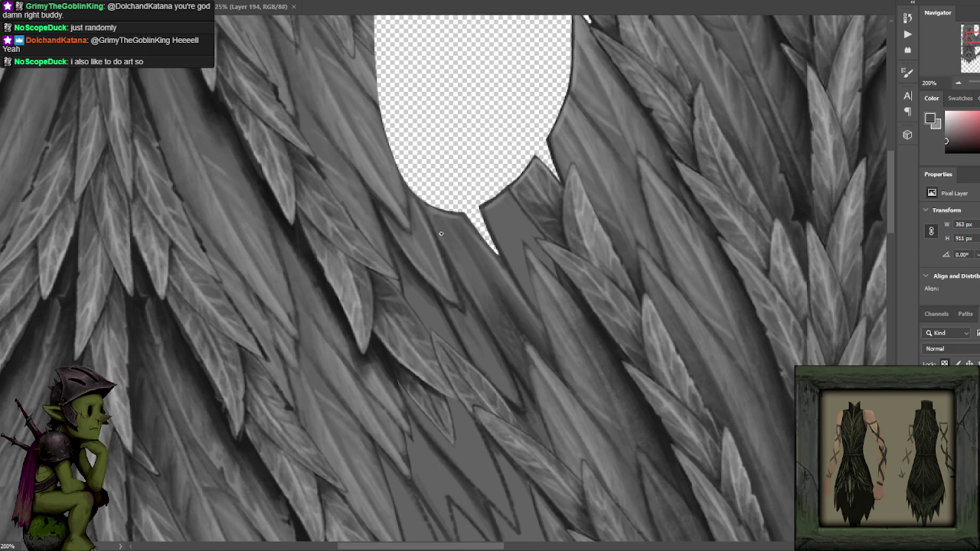
pyautogui.hotkey('ctrl', '-')
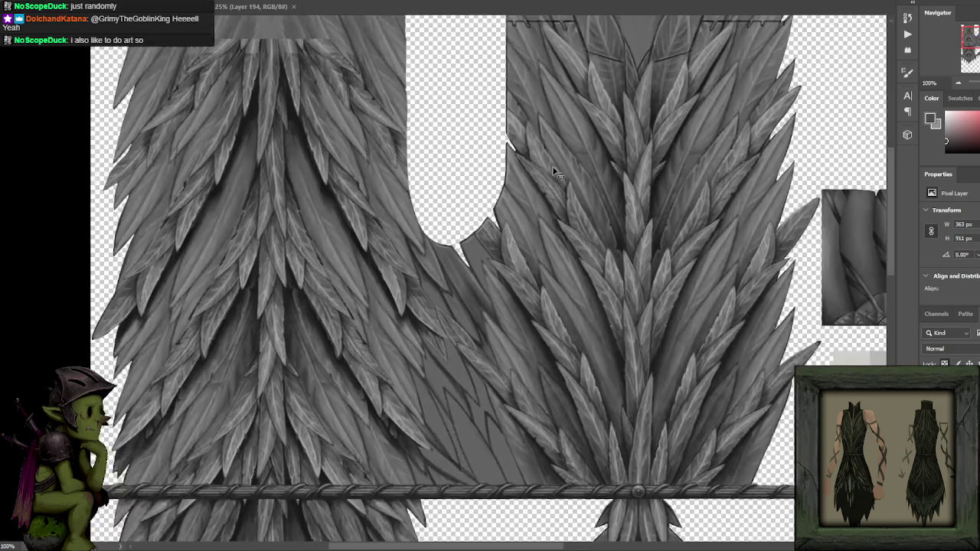
# - Zoom out to 66.67% and switch to the root texture document
pyautogui.hotkey('ctrl', '-')
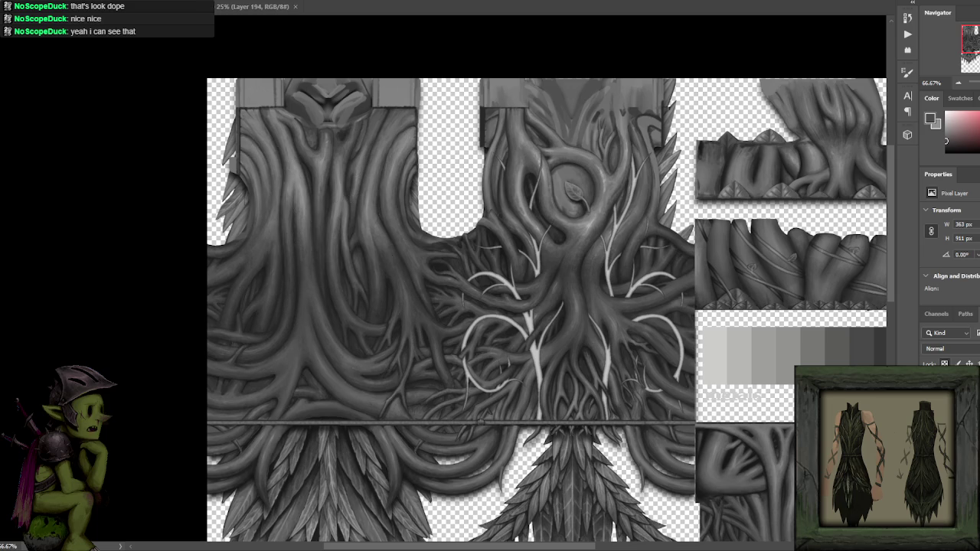
pyautogui.hotkey('ctrl', 'Tab')
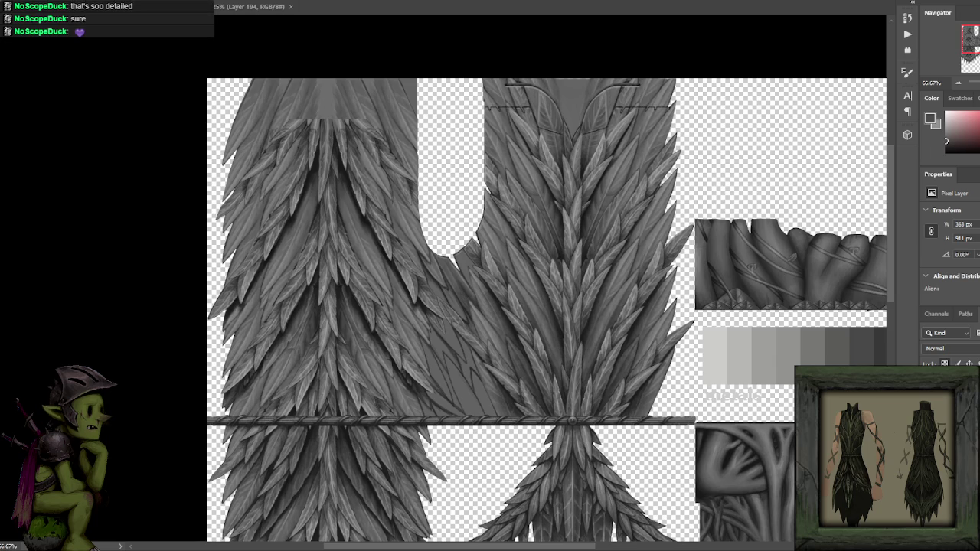
# - Switch to the browser's Monsters and Memories Wood Elves races page
pyautogui.hotkey('alt', 'Tab')
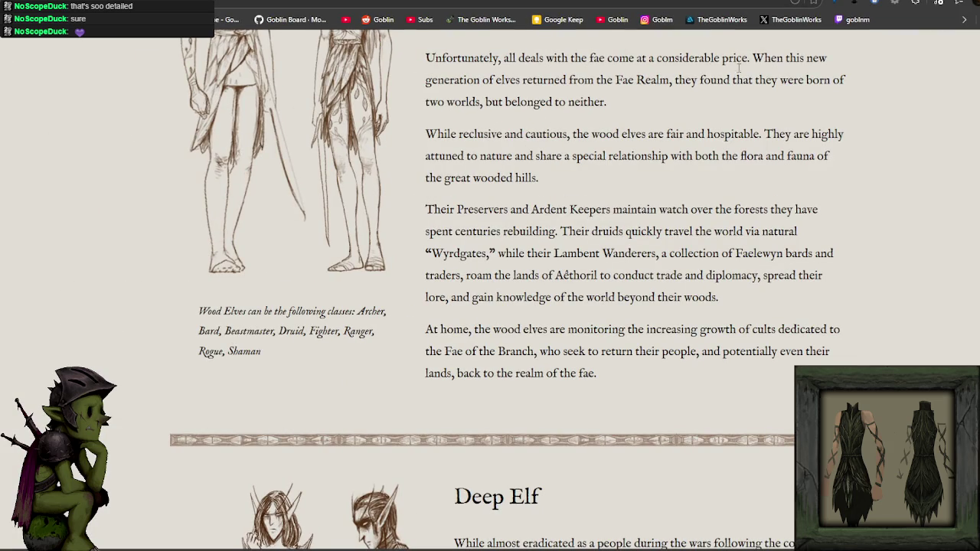
# - Scroll up and down through the current Monsters and Memories web page
pyautogui.scroll(-2, 738, 67)
pyautogui.scroll(5, 689, 91)
pyautogui.scroll(6, 651, 115)
pyautogui.scroll(6, 602, 147)
pyautogui.scroll(4, 602, 147)
pyautogui.scroll(4, 597, 146)
pyautogui.scroll(4, 593, 144)
pyautogui.scroll(5, 588, 143)
pyautogui.scroll(4, 588, 144)
pyautogui.scroll(-6, 497, 229)
pyautogui.scroll(-3, 383, 321)
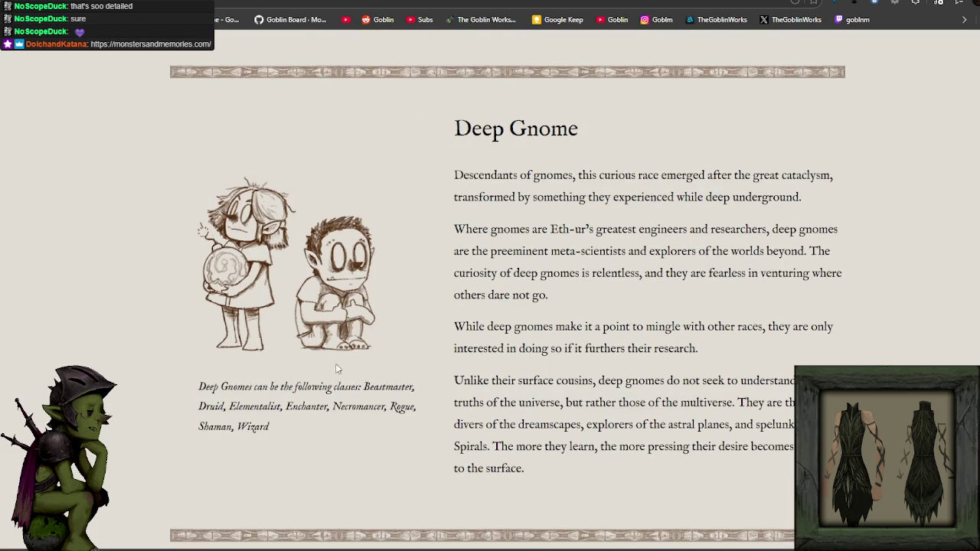
pyautogui.scroll(5, 350, 318)
pyautogui.scroll(6, 352, 319)
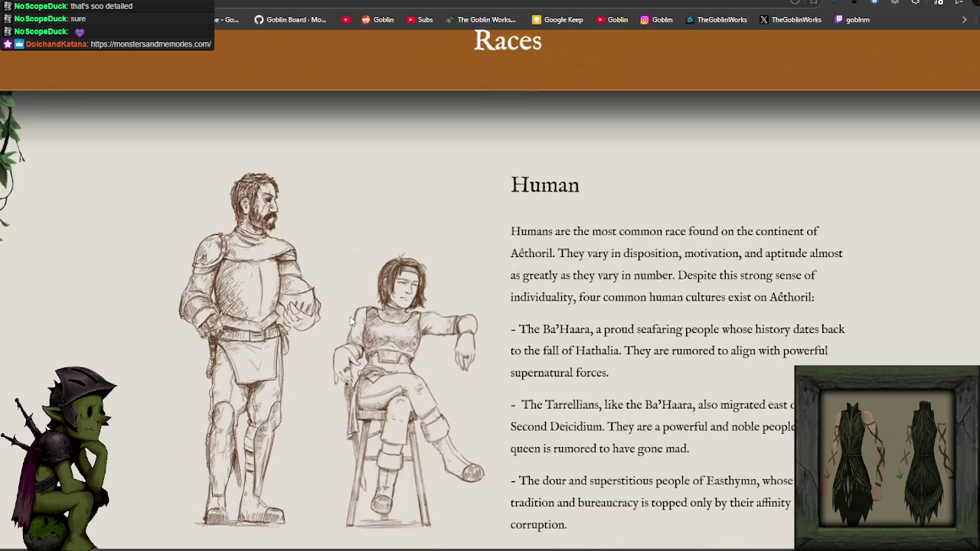
pyautogui.scroll(-6, 359, 325)
pyautogui.scroll(-5, 485, 324)
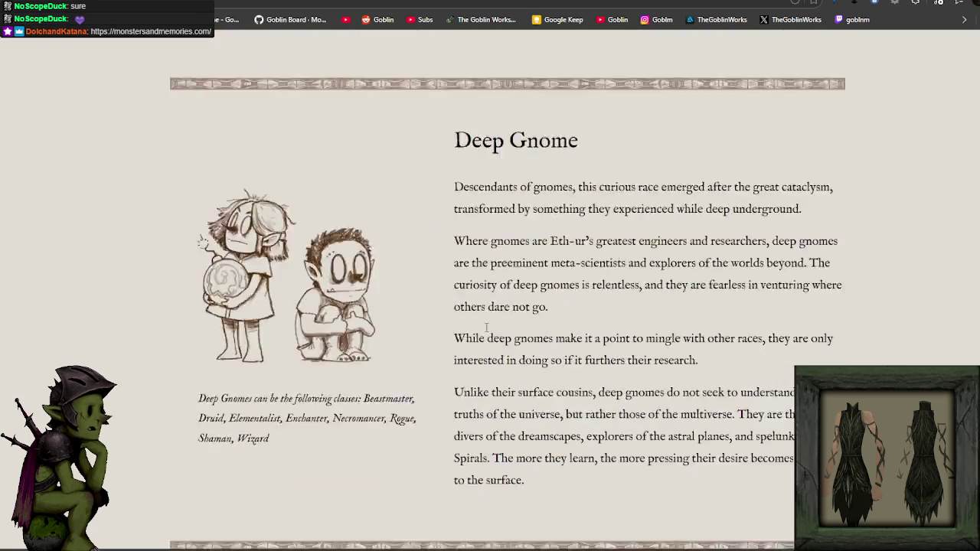
pyautogui.scroll(-5, 485, 324)
pyautogui.scroll(-6, 610, 314)
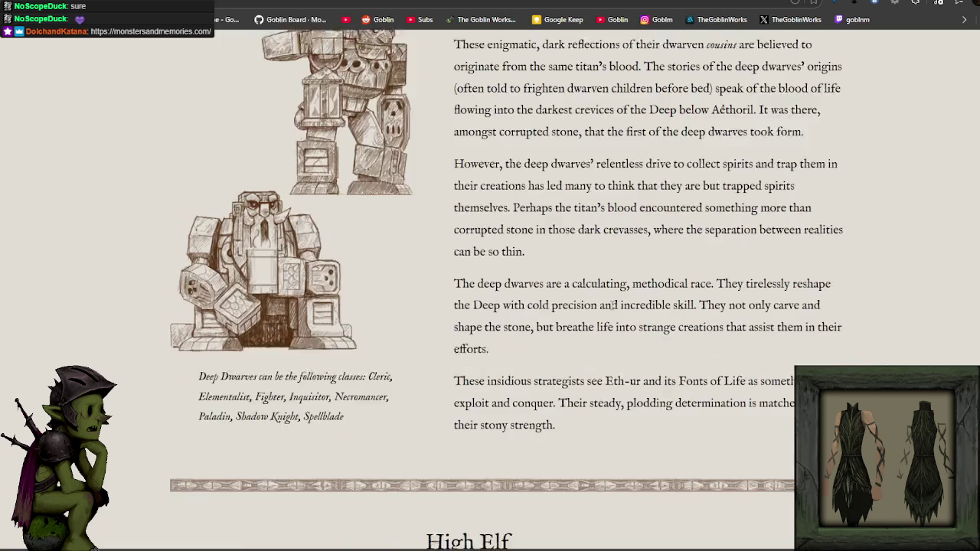
pyautogui.scroll(2, 293, 321)
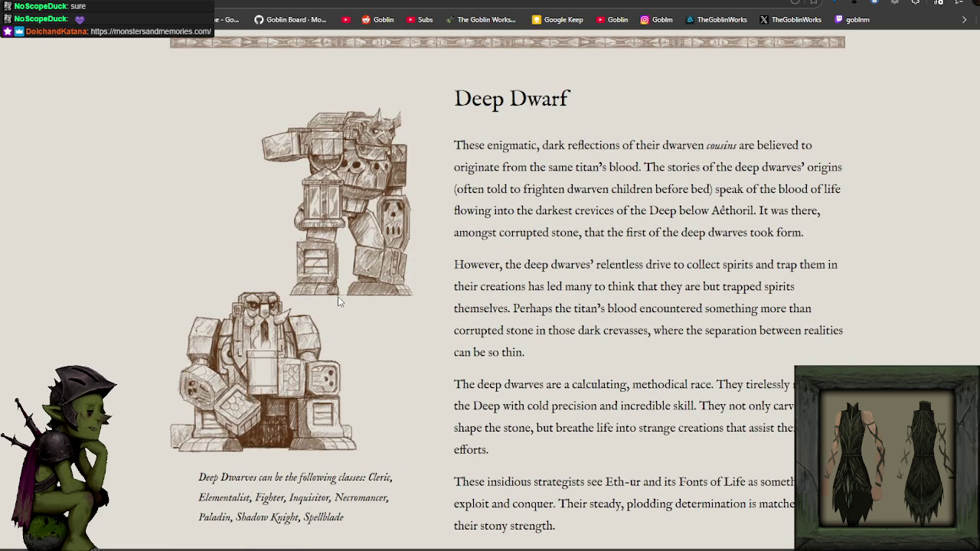
pyautogui.scroll(-3, 338, 297)
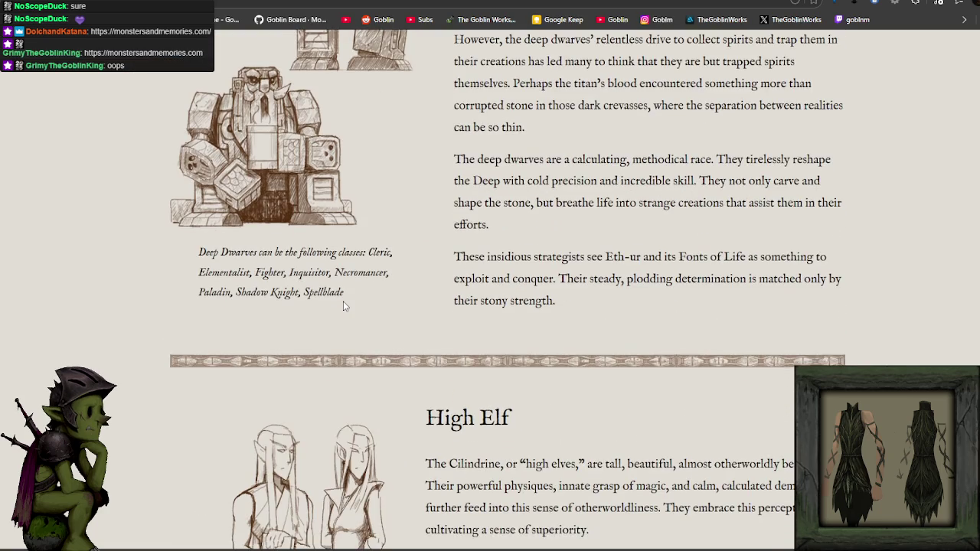
pyautogui.scroll(-5, 343, 304)
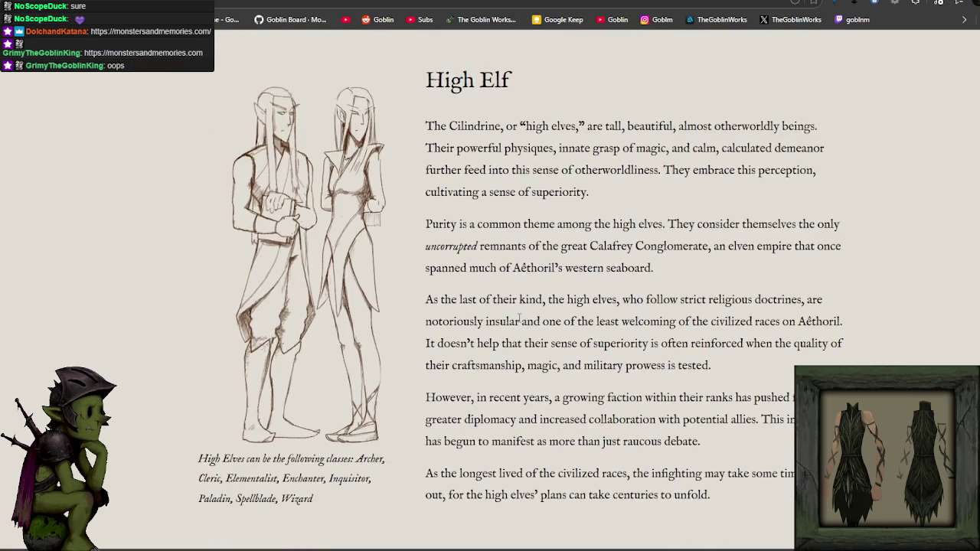
pyautogui.scroll(-5, 519, 318)
pyautogui.scroll(-2, 429, 268)
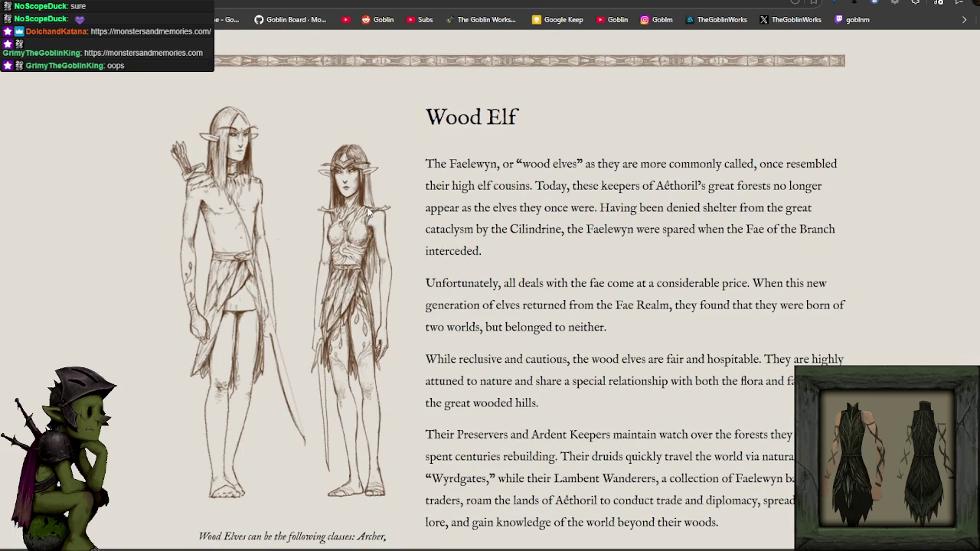
pyautogui.scroll(-3, 385, 207)
pyautogui.scroll(-4, 386, 206)
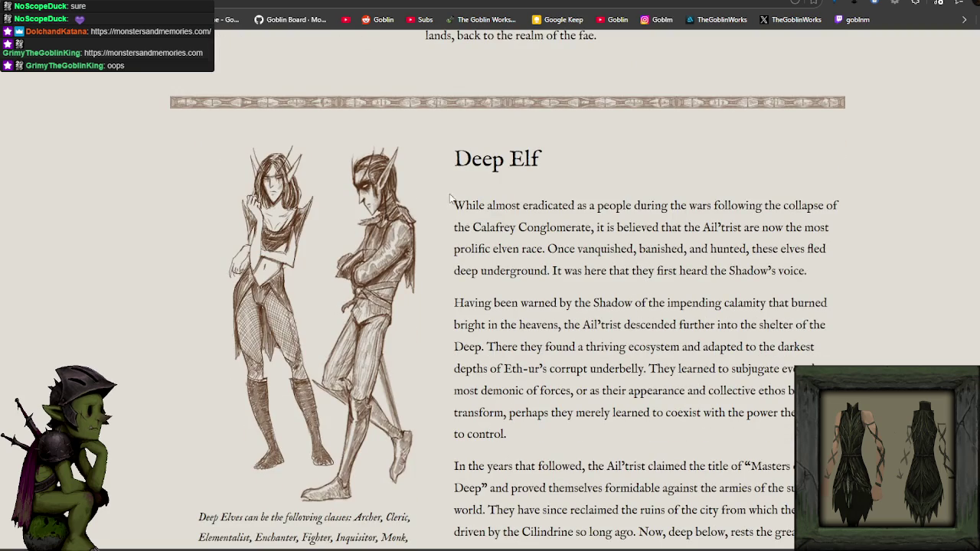
pyautogui.scroll(-3, 413, 220)
pyautogui.scroll(-5, 413, 220)
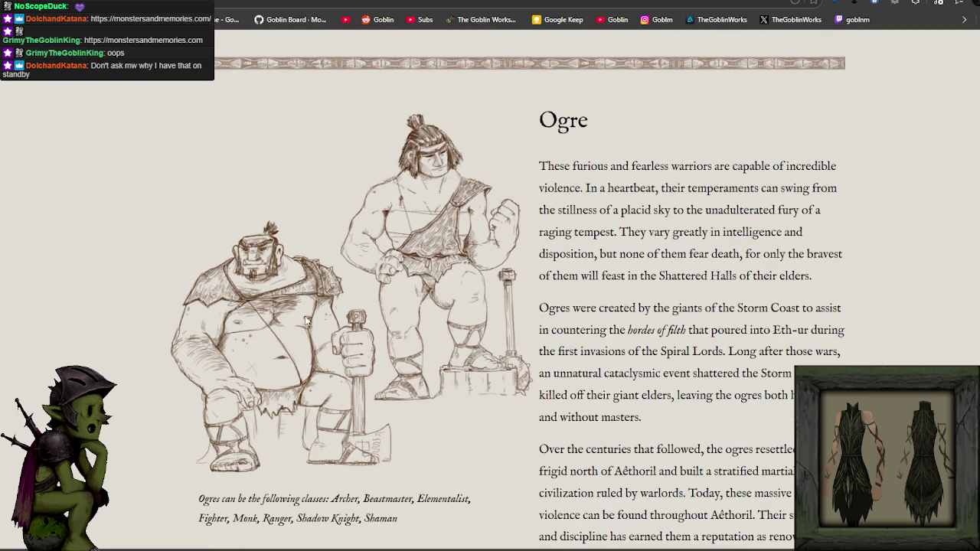
pyautogui.scroll(-8, 408, 277)
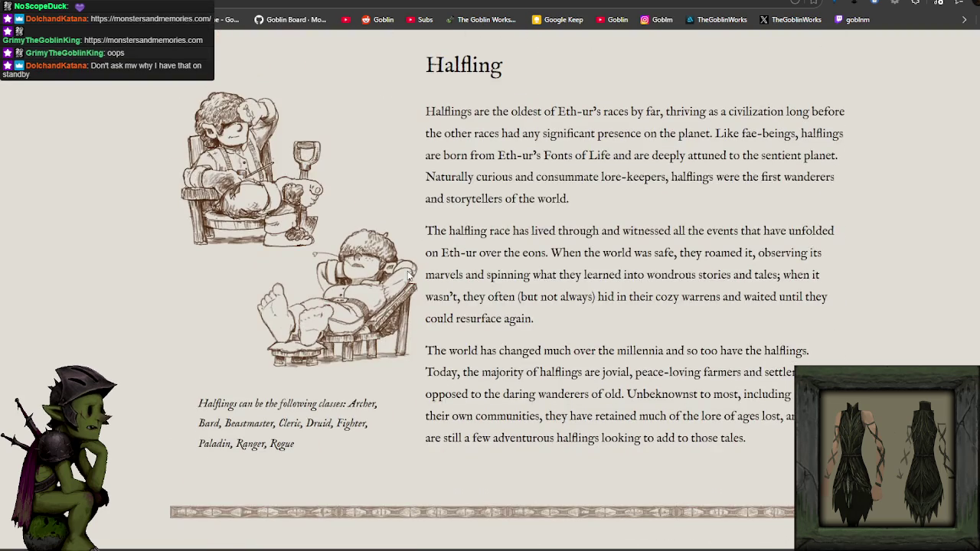
pyautogui.scroll(-6, 408, 276)
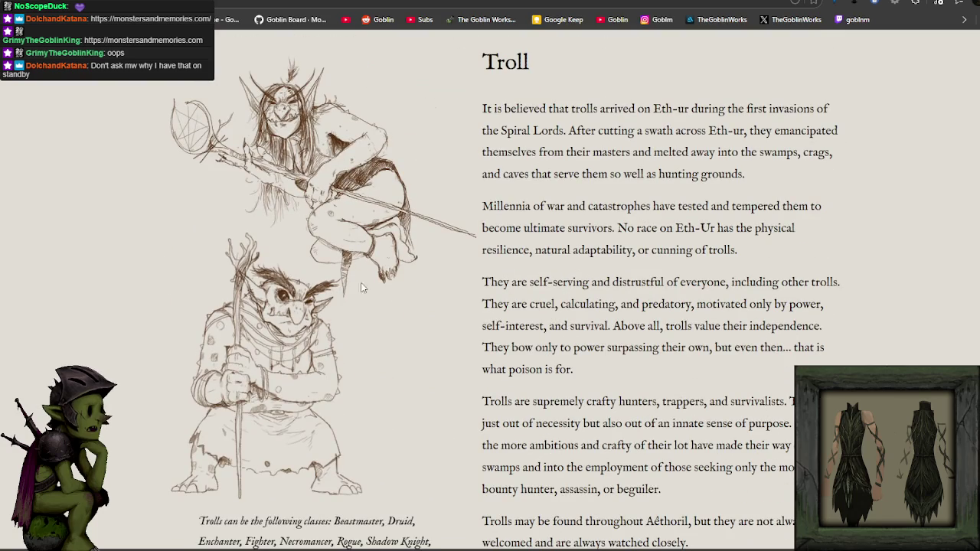
pyautogui.scroll(-2, 512, 272)
pyautogui.scroll(-5, 512, 272)
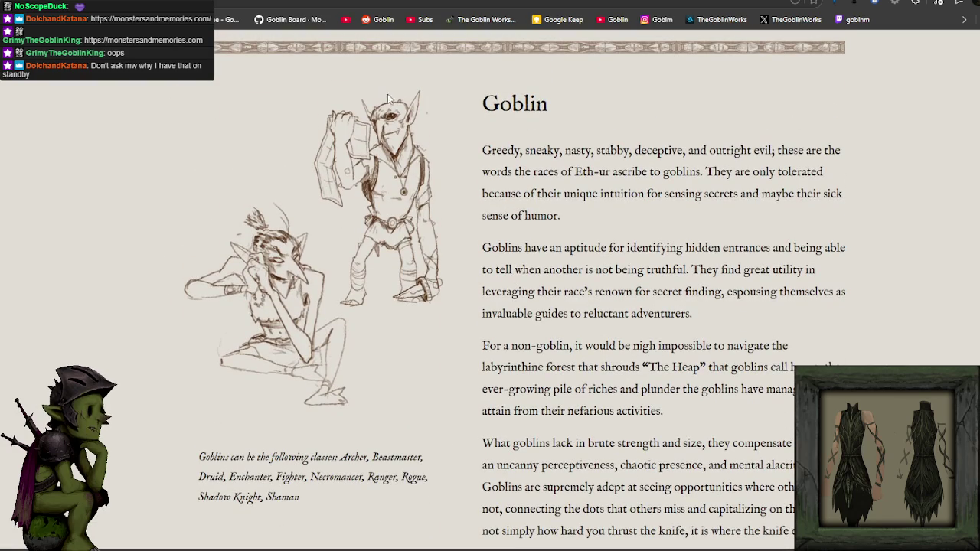
pyautogui.scroll(2, 389, 98)
pyautogui.scroll(10, 254, 52)
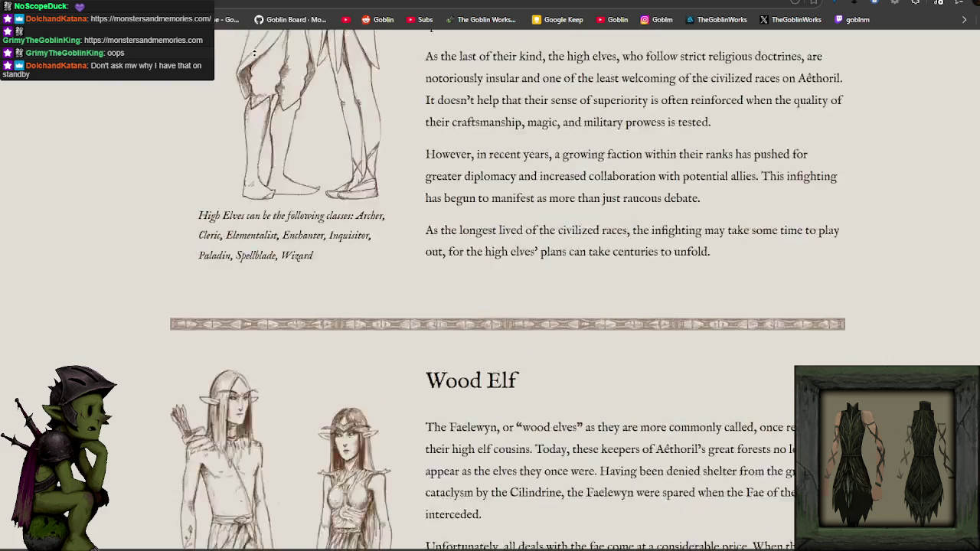
pyautogui.scroll(15, 254, 52)
# - From the Media page, open Concept Art and Illustrations each in a new tab
pyautogui.click(667, 82)
pyautogui.scroll(-3, 651, 229)
pyautogui.rightClick(633, 313)
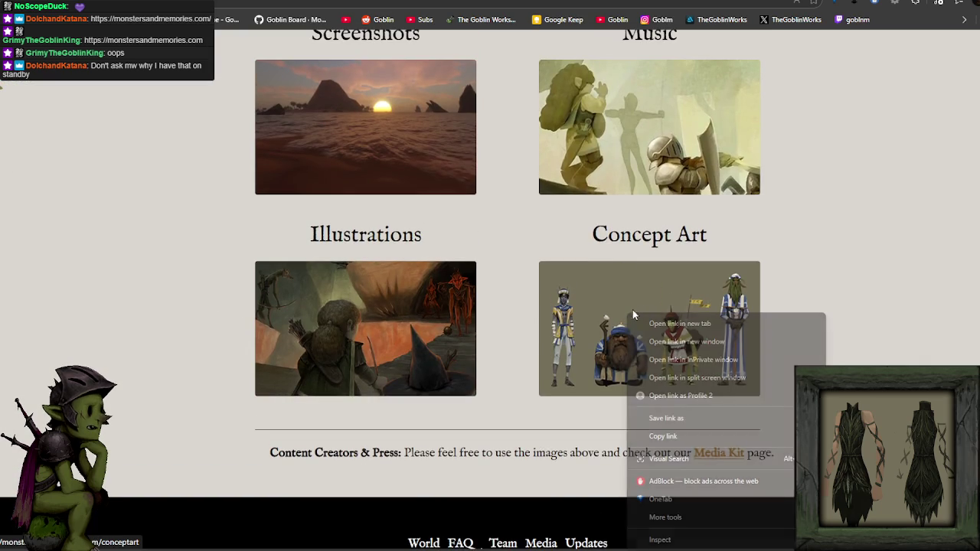
pyautogui.click(793, 229)
pyautogui.rightClick(652, 291)
pyautogui.click(707, 301)
pyautogui.rightClick(424, 304)
pyautogui.click(475, 314)
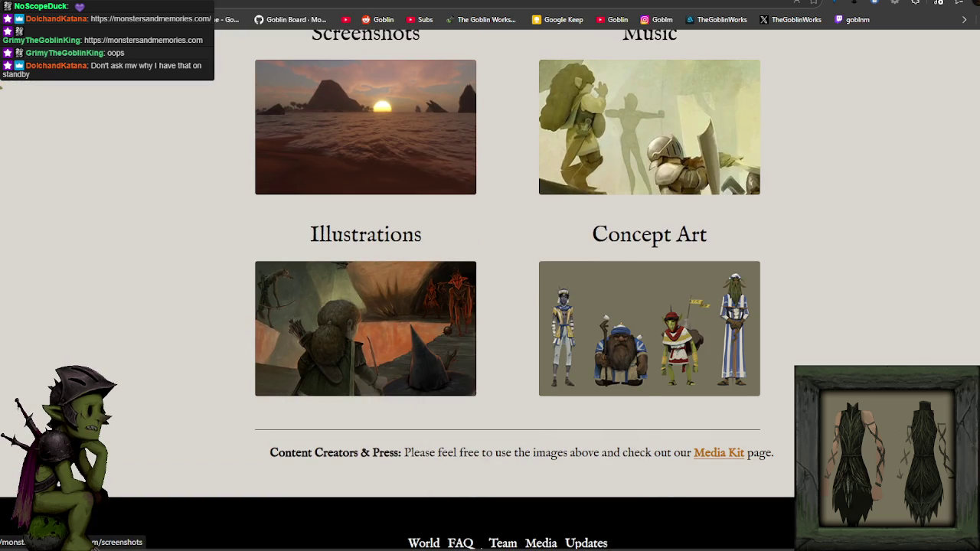
# - Return to the original Media tab and browse the Our World page
pyautogui.hotkey('ctrl', 'Tab')
pyautogui.hotkey('ctrl', 'Tab')
pyautogui.hotkey('ctrl', 'shift', 'Tab')
pyautogui.hotkey('ctrl', 'shift', 'Tab')
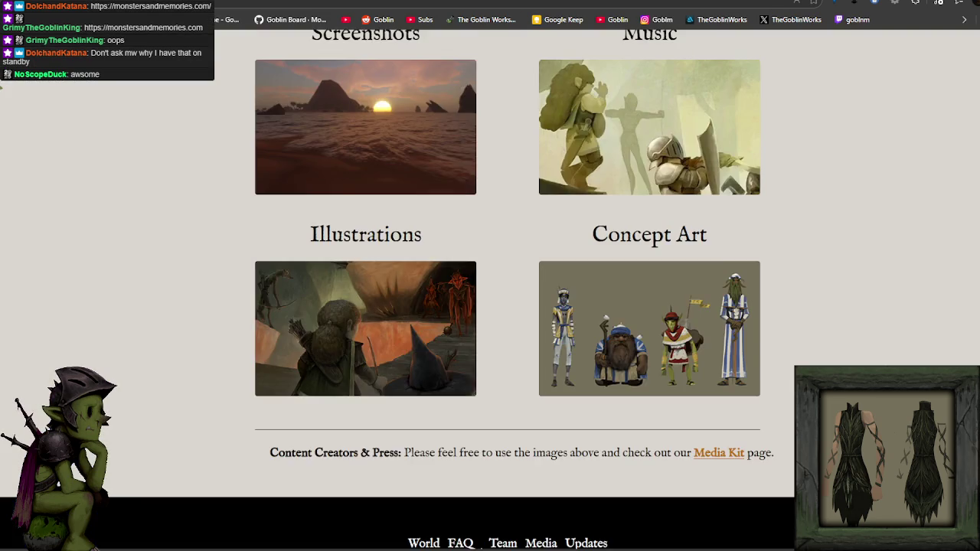
pyautogui.scroll(5, 515, 171)
pyautogui.click(621, 76)
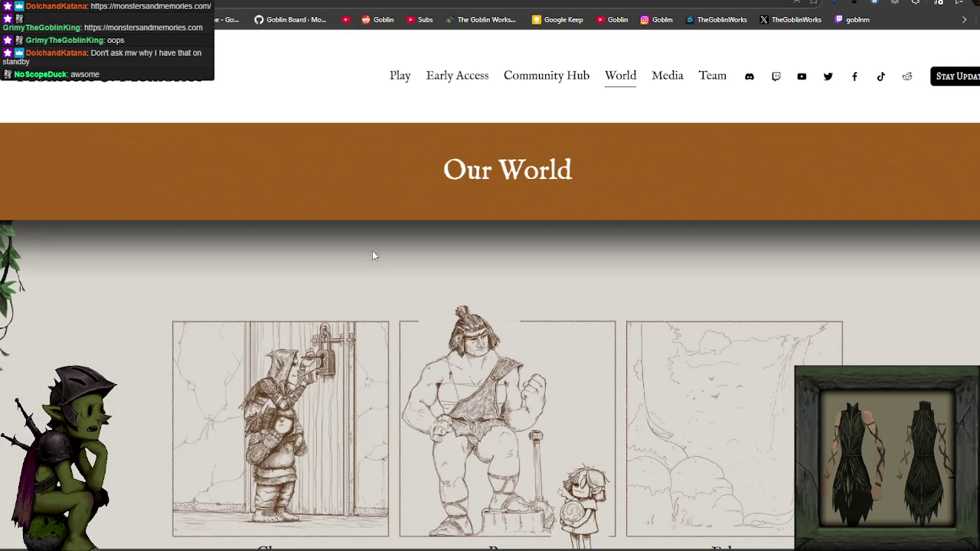
pyautogui.scroll(-3, 372, 255)
pyautogui.scroll(-2, 372, 254)
# - Look through the Classes page, then switch to the Concept Art tab
pyautogui.click(296, 258)
pyautogui.scroll(-2, 511, 282)
pyautogui.scroll(-2, 511, 282)
pyautogui.scroll(1, 490, 237)
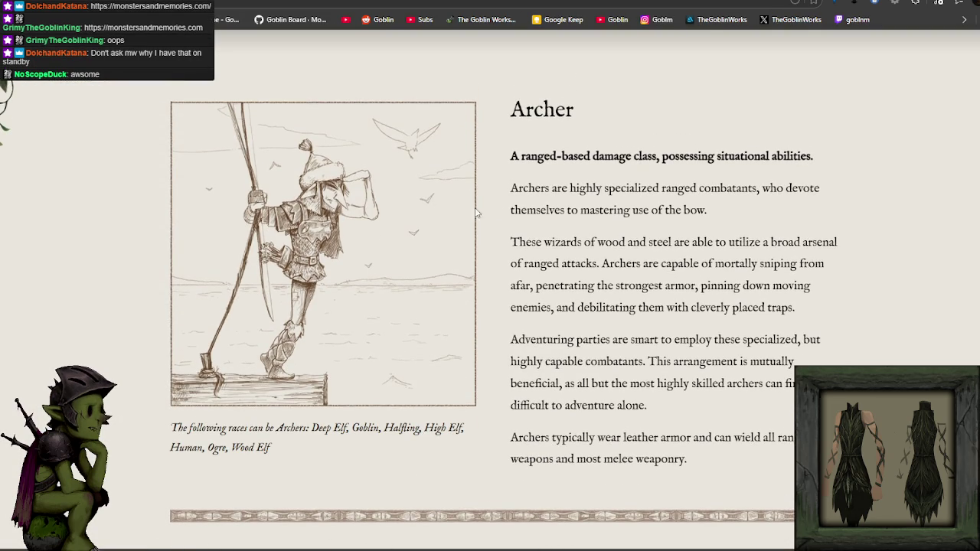
pyautogui.scroll(-5, 490, 222)
pyautogui.scroll(-2, 612, 230)
pyautogui.scroll(1, 772, 250)
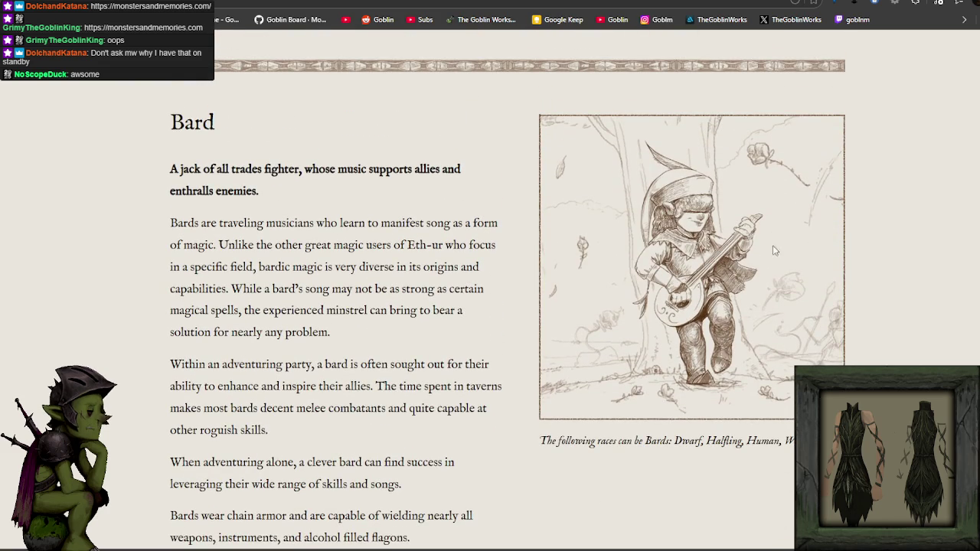
pyautogui.hotkey('ctrl', 'Tab')
pyautogui.scroll(-2, 376, 105)
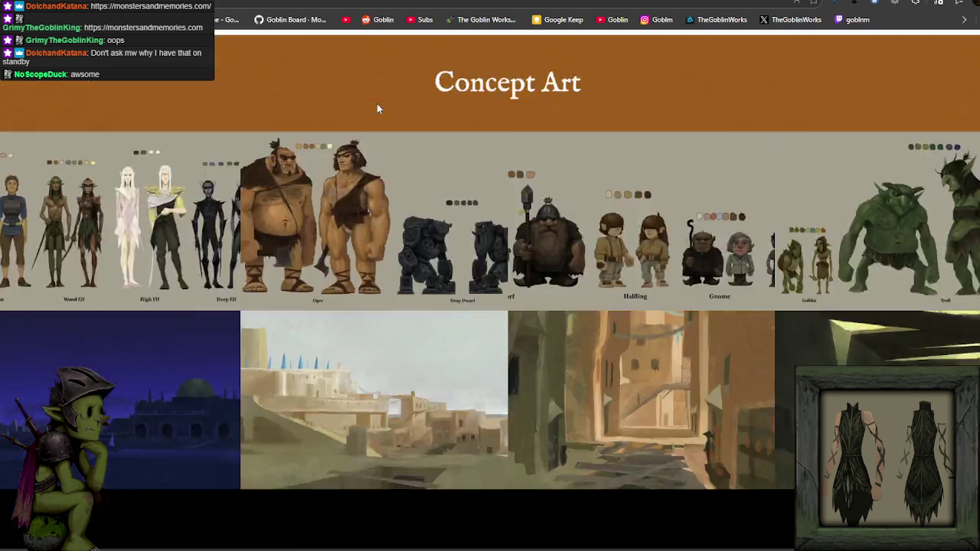
pyautogui.scroll(-2, 377, 105)
pyautogui.scroll(1, 252, 134)
pyautogui.click(252, 133)
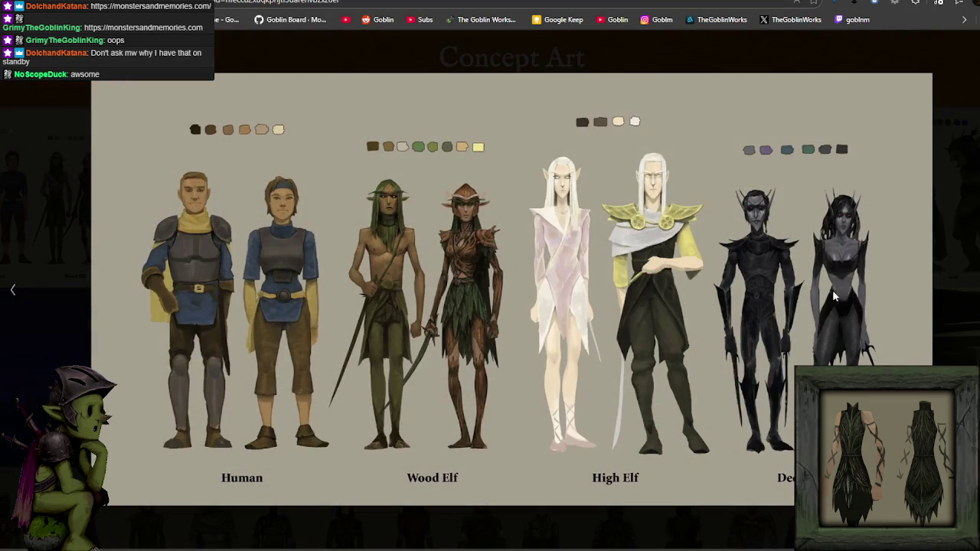
pyautogui.press('Right')
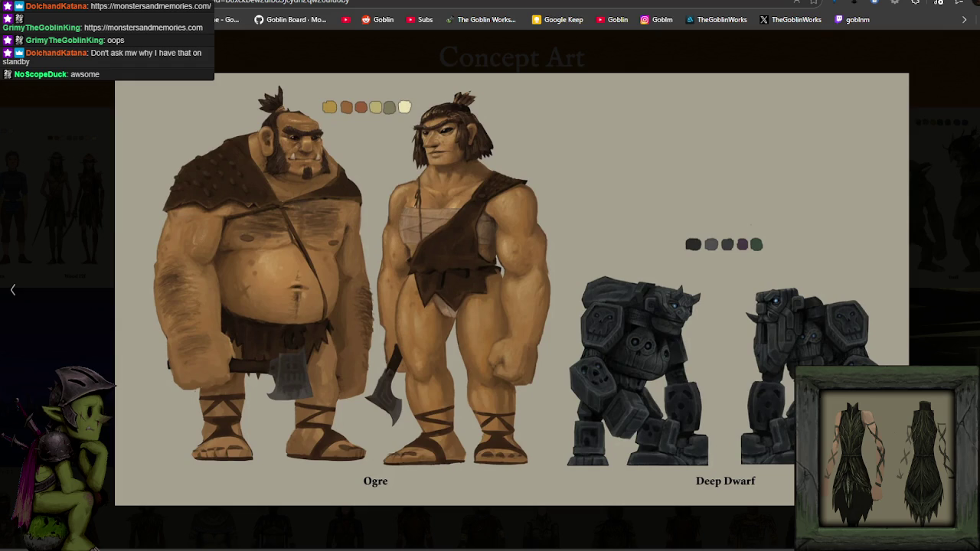
pyautogui.press('Right')
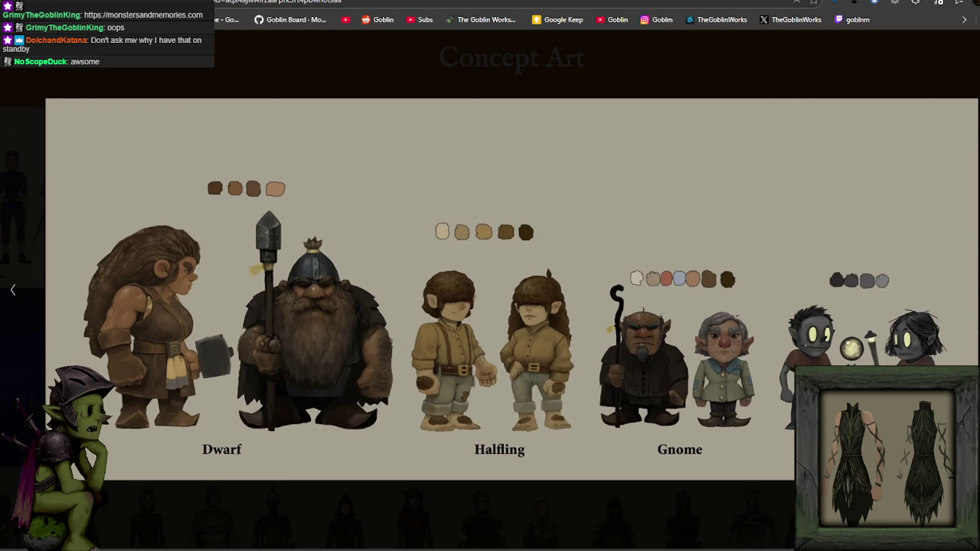
pyautogui.press('Right')
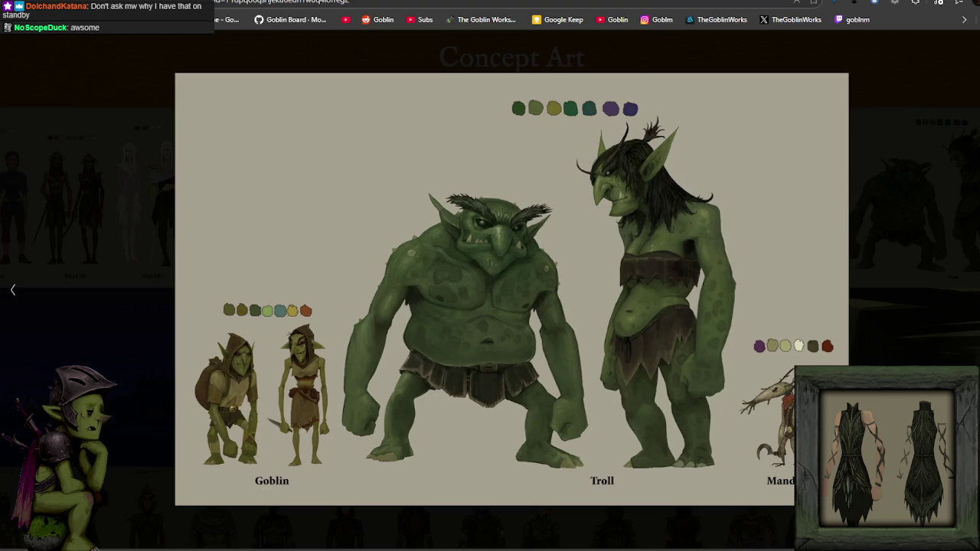
pyautogui.press('Escape')
pyautogui.scroll(-4, 114, 269)
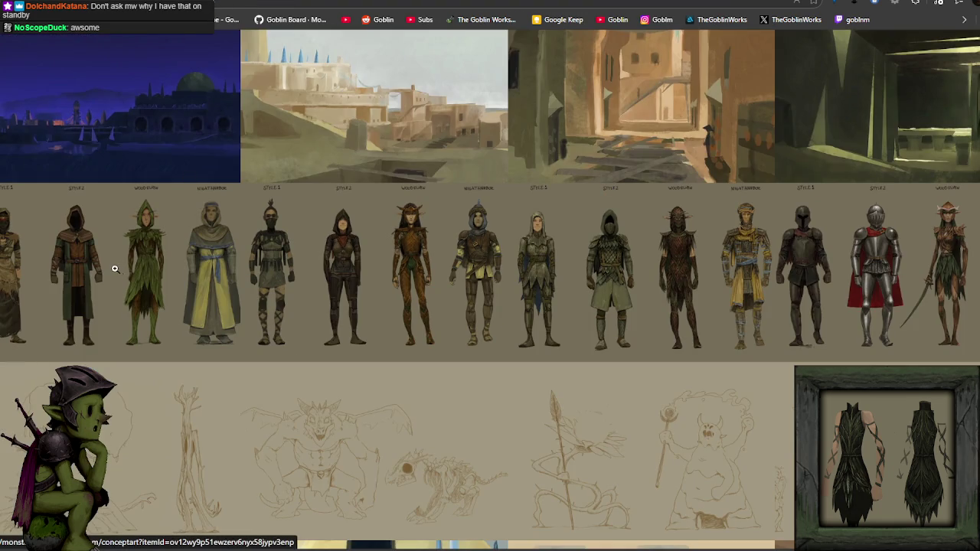
# - Enlarge the four-style costume concept sheet and flip through the next two sheets
pyautogui.click(114, 269)
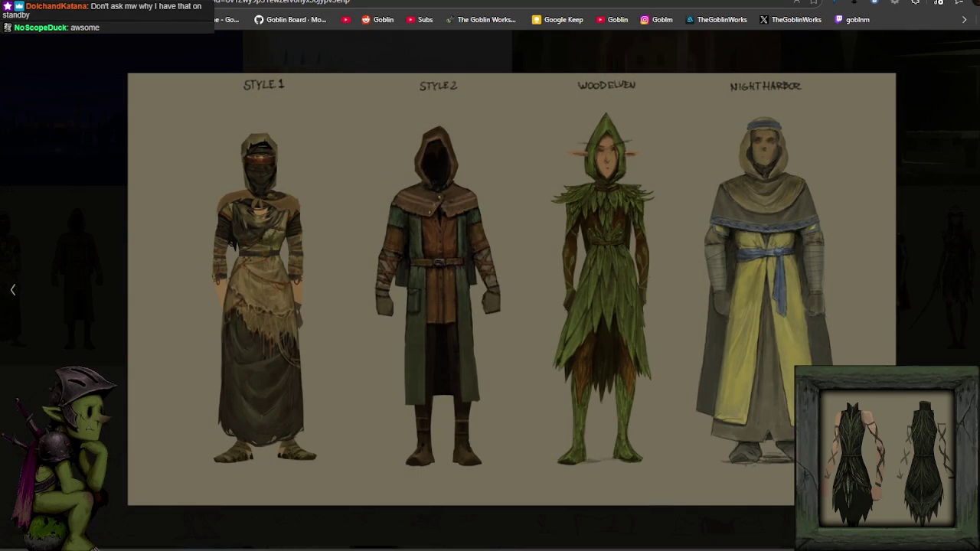
pyautogui.press('Right')
pyautogui.press('Right')
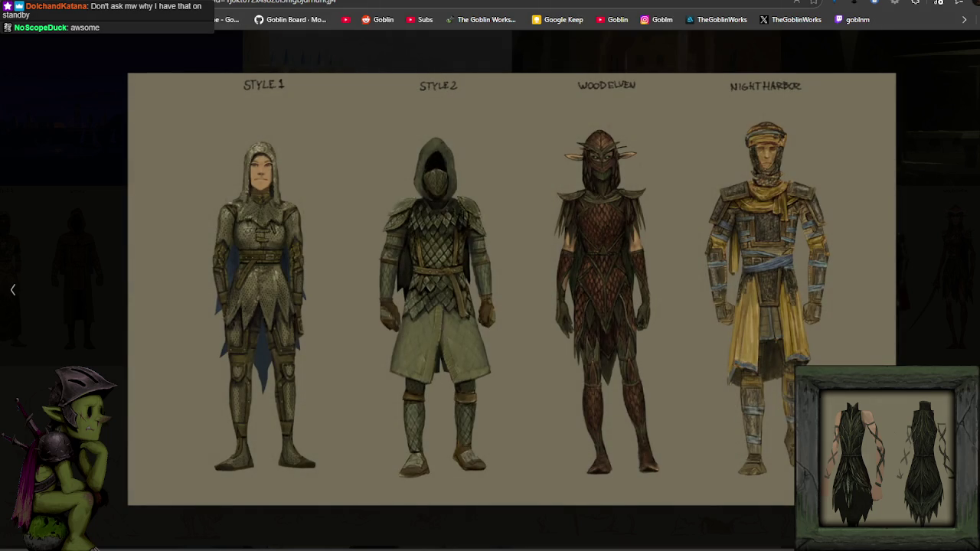
pyautogui.press('Right')
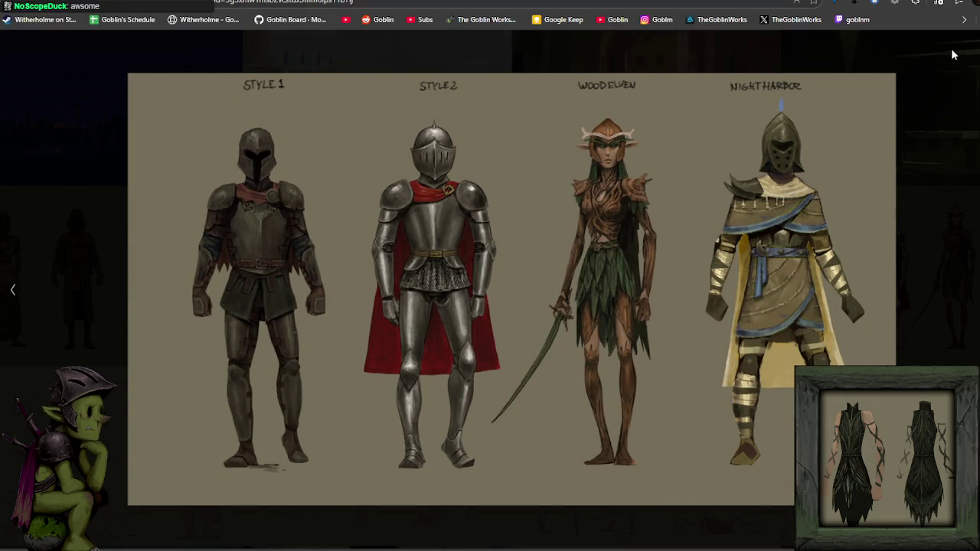
pyautogui.press('Escape')
# - Scroll down the gallery and enlarge the elven garment concept sheet
pyautogui.scroll(-3, 440, 330)
pyautogui.scroll(-3, 440, 329)
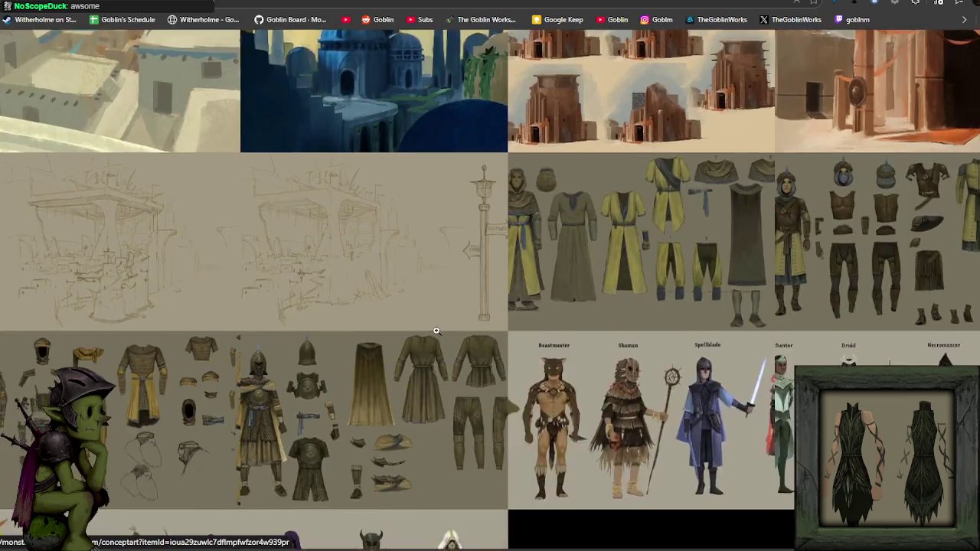
pyautogui.scroll(-3, 440, 329)
pyautogui.scroll(3, 528, 290)
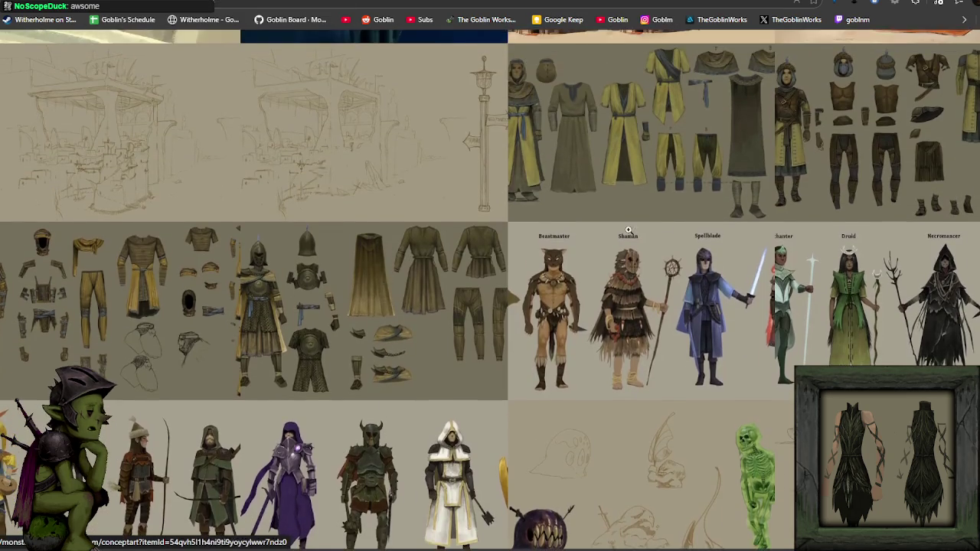
pyautogui.scroll(-4, 623, 248)
pyautogui.scroll(3, 622, 248)
pyautogui.scroll(2, 524, 275)
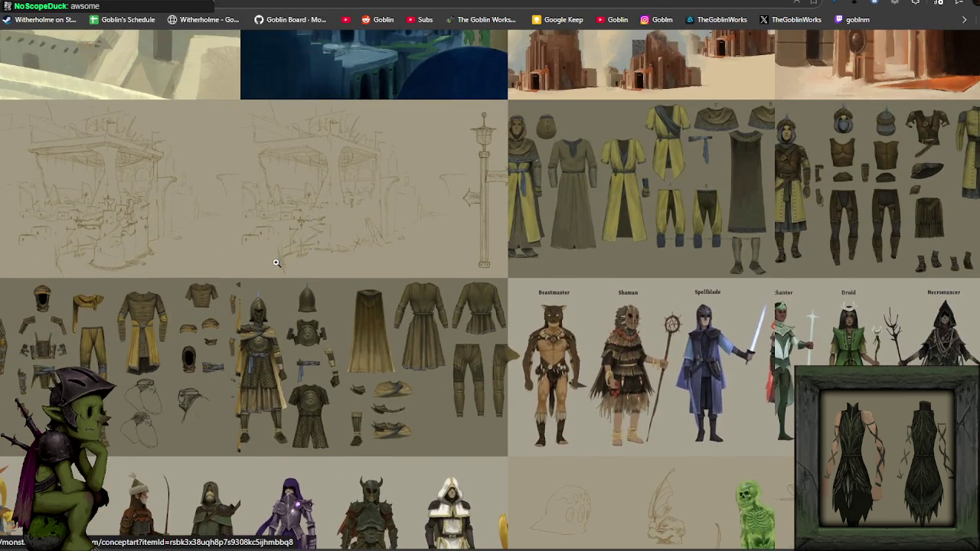
pyautogui.scroll(-3, 524, 274)
pyautogui.scroll(-3, 524, 275)
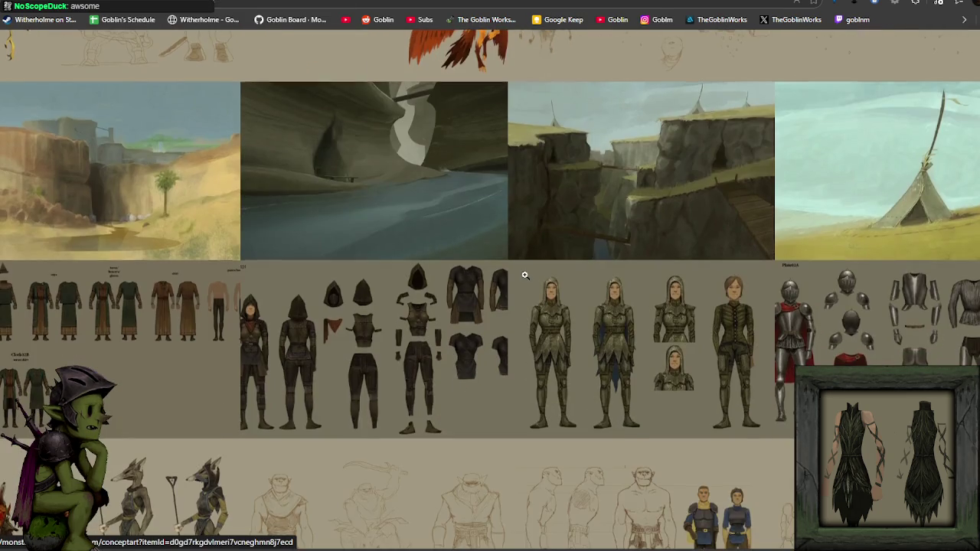
pyautogui.scroll(-2, 524, 274)
pyautogui.scroll(2, 525, 275)
pyautogui.scroll(-5, 524, 275)
pyautogui.scroll(-3, 524, 276)
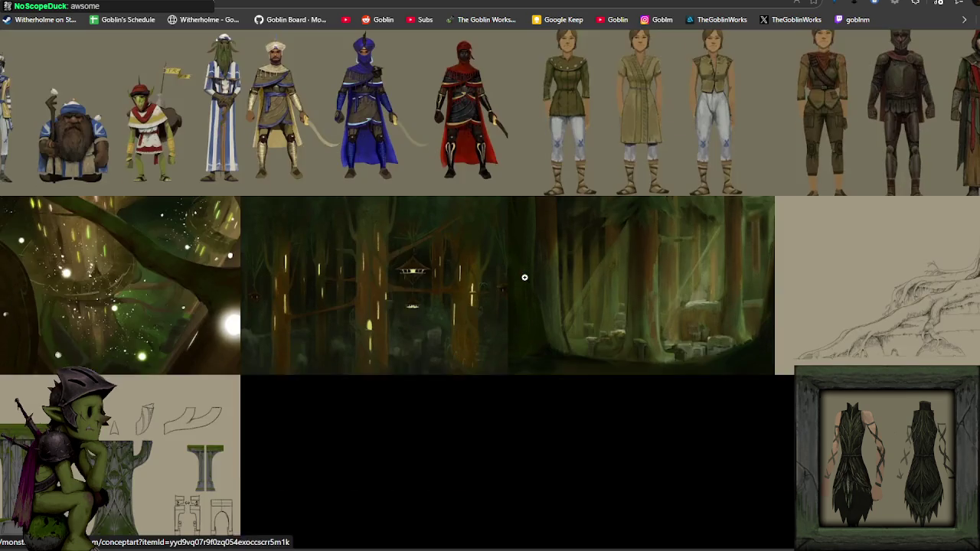
pyautogui.scroll(-1, 524, 277)
pyautogui.scroll(3, 524, 277)
pyautogui.scroll(2, 524, 277)
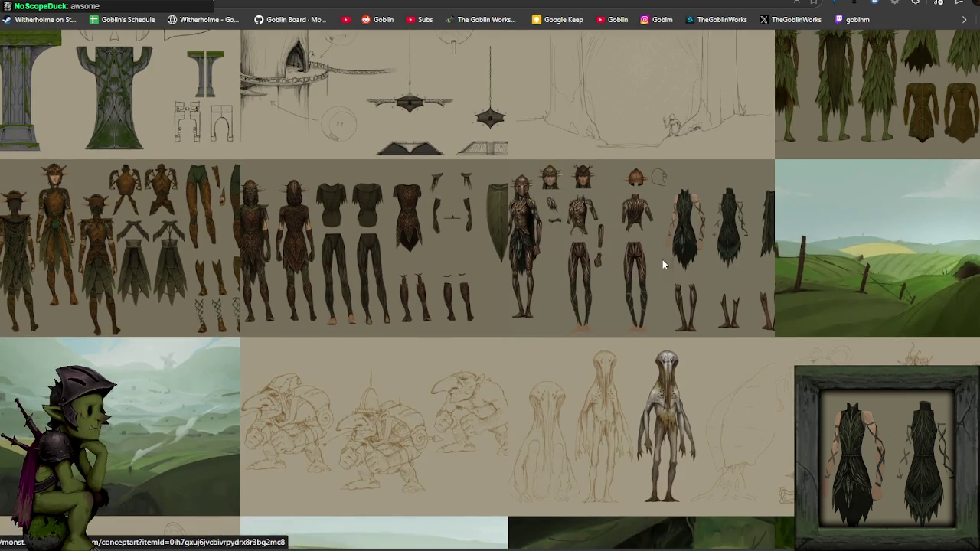
pyautogui.click(662, 260)
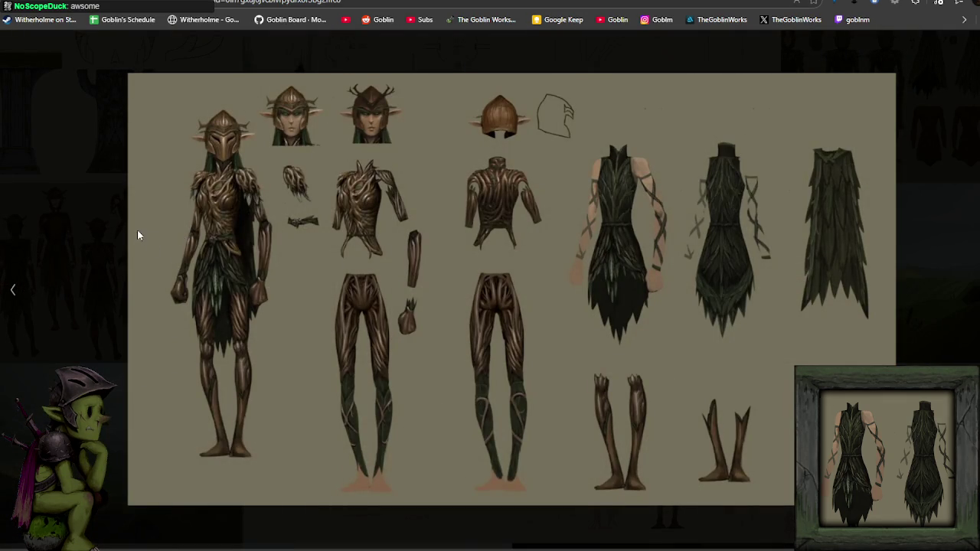
# - Step back through the elven armour sheets to the green leaf outfit, then close it
pyautogui.click(20, 298)
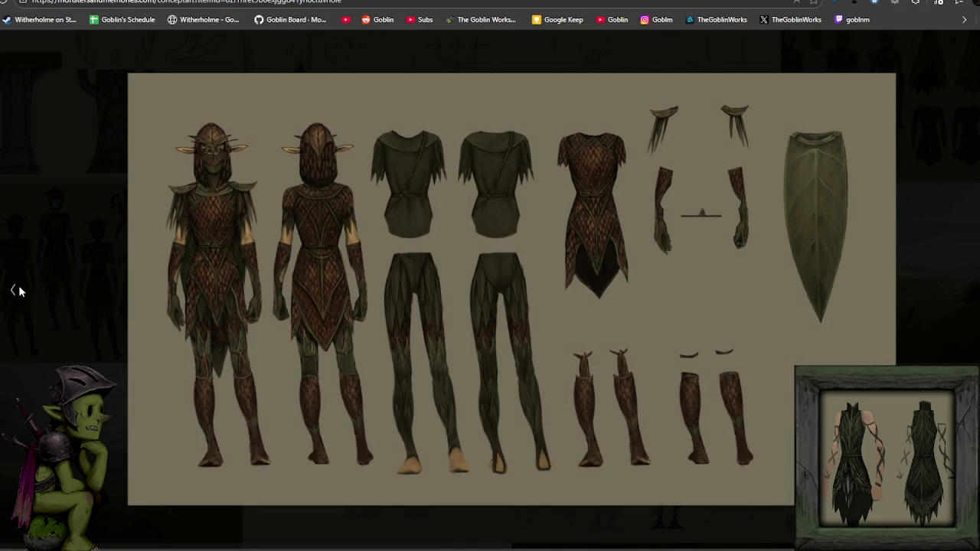
pyautogui.click(20, 291)
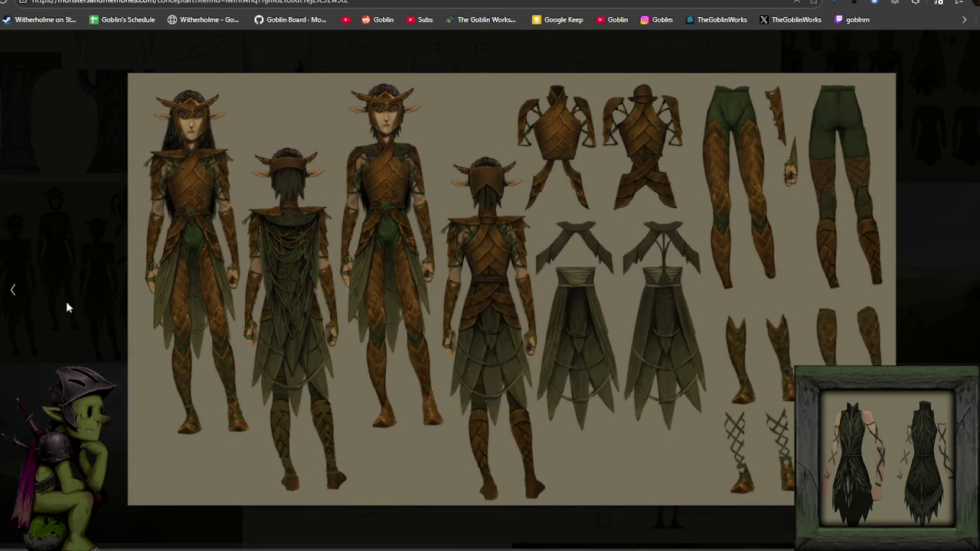
pyautogui.click(11, 293)
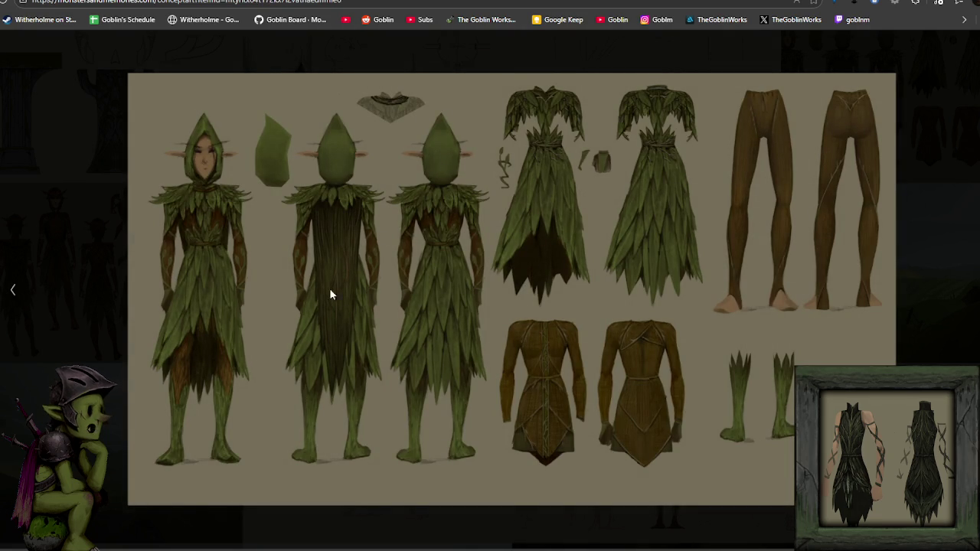
pyautogui.press('Escape')
# - Scroll down the gallery to the character class lineup image
pyautogui.scroll(-3, 684, 179)
pyautogui.scroll(3, 674, 184)
pyautogui.scroll(-4, 620, 196)
pyautogui.scroll(-5, 624, 199)
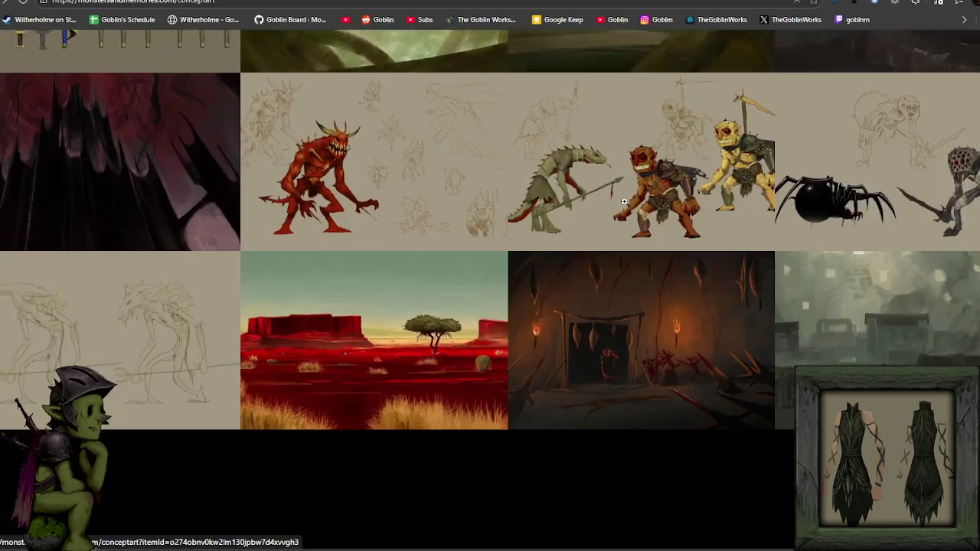
pyautogui.scroll(-3, 628, 203)
pyautogui.scroll(-4, 628, 203)
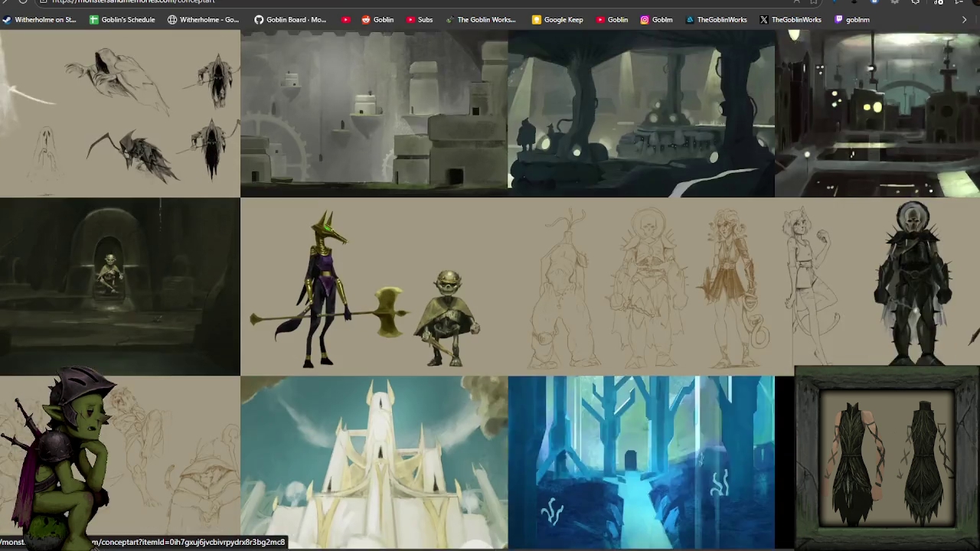
pyautogui.scroll(-4, 628, 204)
pyautogui.scroll(-4, 490, 291)
pyautogui.scroll(-4, 490, 291)
pyautogui.scroll(-4, 490, 290)
pyautogui.scroll(-4, 490, 290)
pyautogui.scroll(-5, 490, 291)
pyautogui.scroll(-5, 490, 290)
pyautogui.scroll(-5, 490, 291)
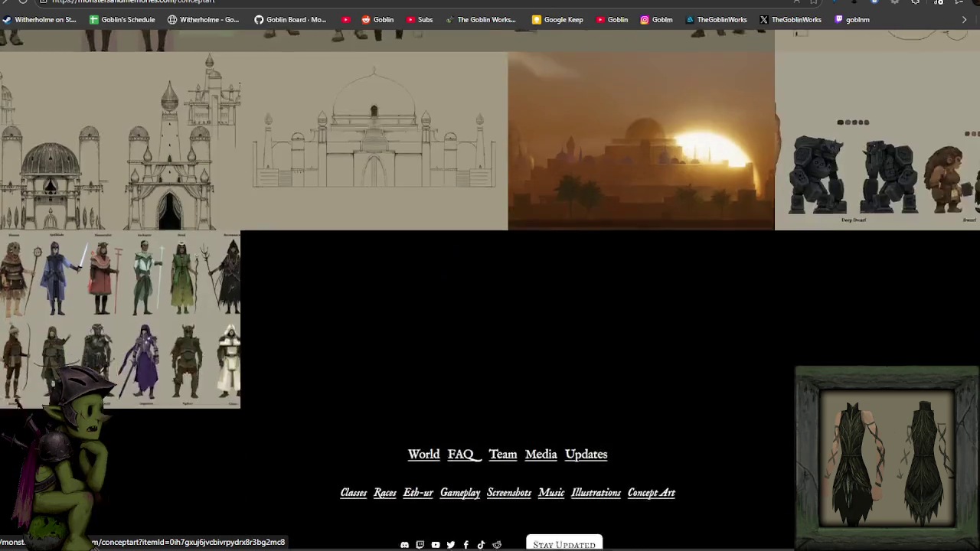
pyautogui.scroll(3, 489, 291)
pyautogui.scroll(-5, 490, 291)
pyautogui.scroll(-5, 490, 290)
pyautogui.scroll(-5, 490, 291)
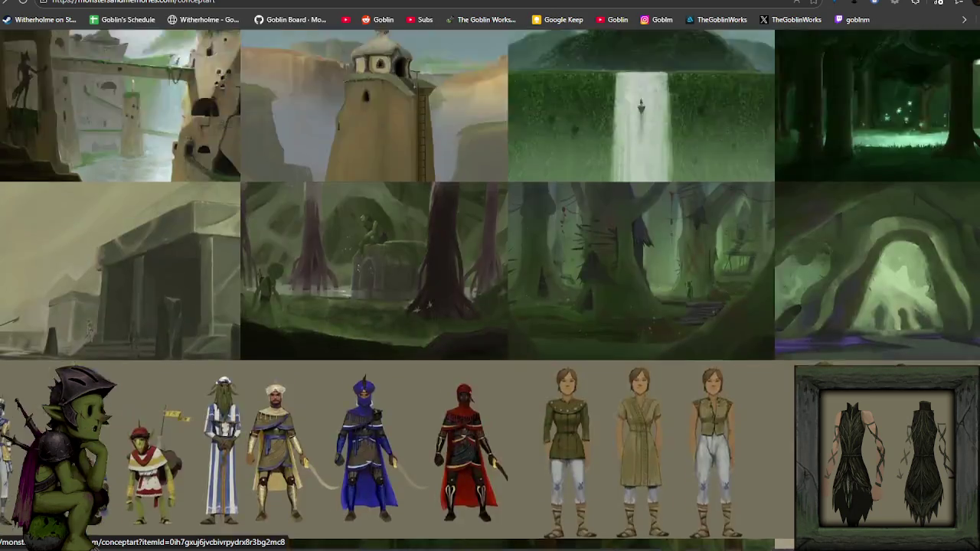
pyautogui.scroll(-5, 490, 291)
pyautogui.scroll(-5, 734, 218)
pyautogui.scroll(2, 734, 218)
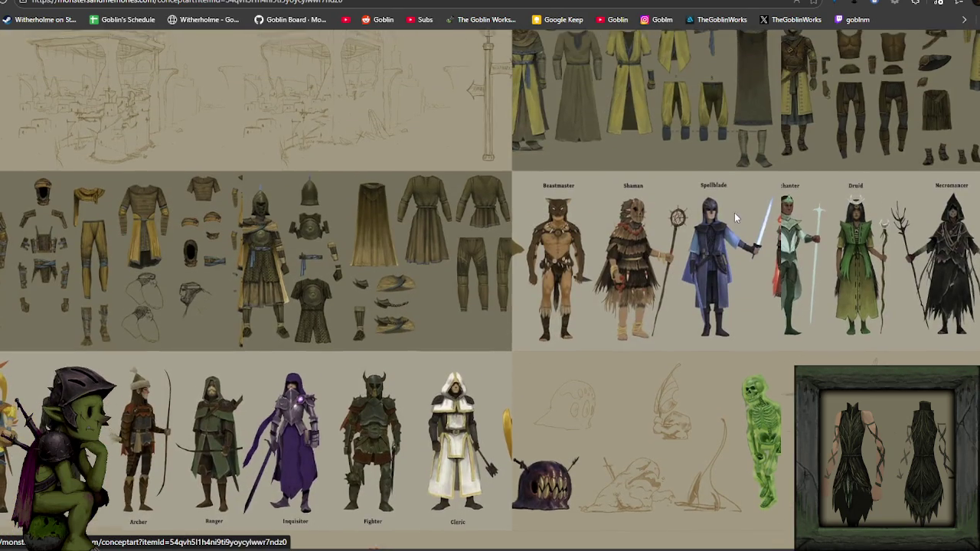
# - Enlarge the class lineup, advance to the Bard, Rogue, Archer and Ranger sheet, and close it
pyautogui.click(734, 213)
pyautogui.press('Right')
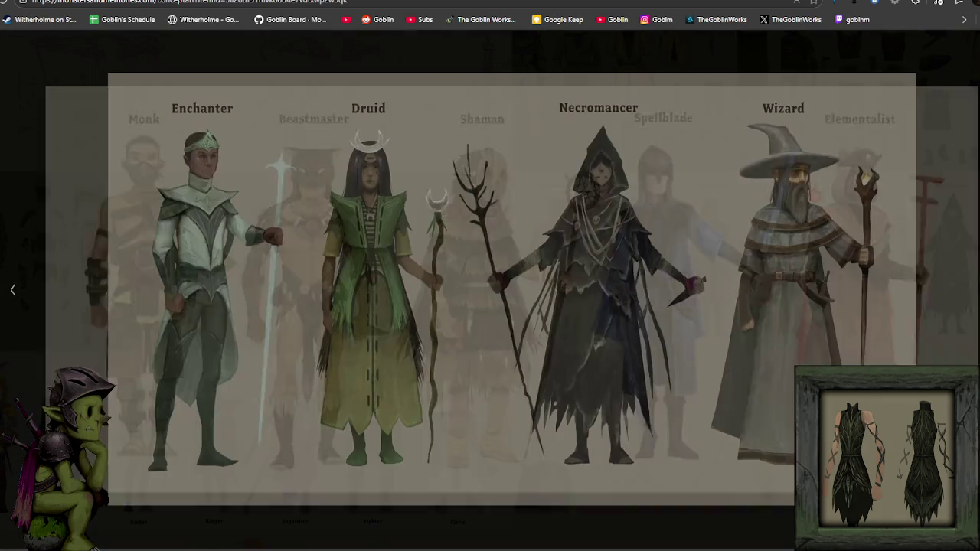
pyautogui.press('Right')
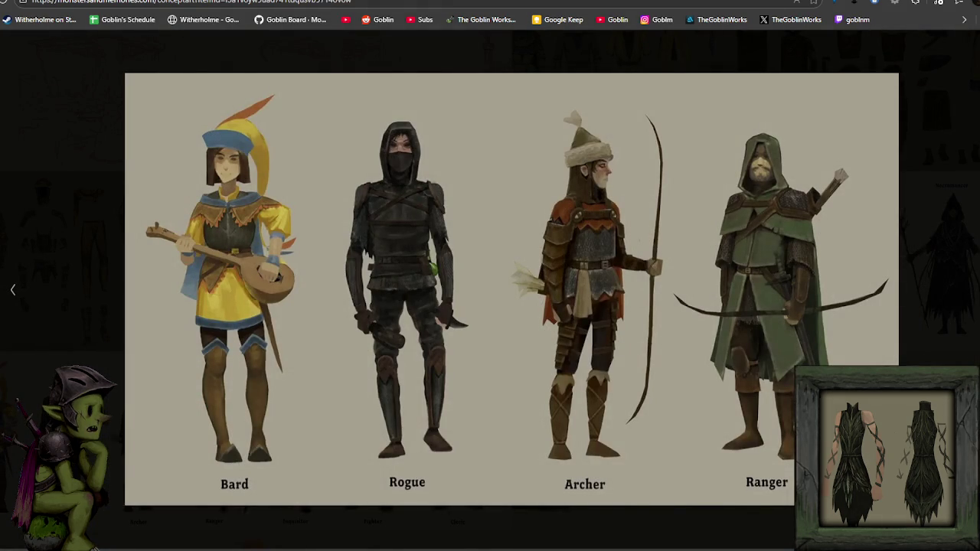
pyautogui.press('Escape')
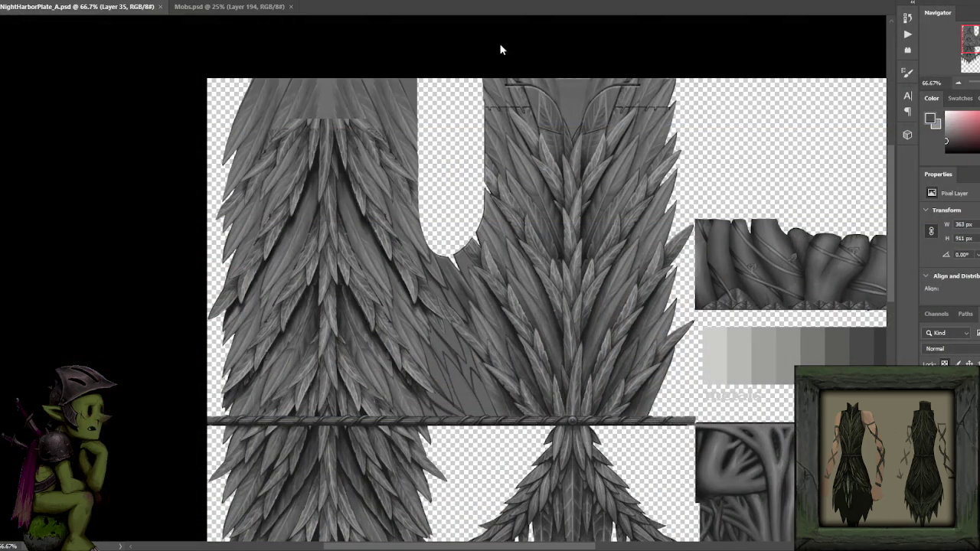
# - Zoom to 200% on the notch gap in NightHarborPlate_A.psd and sample a feather grey
pyautogui.scroll(1, 505, 42)
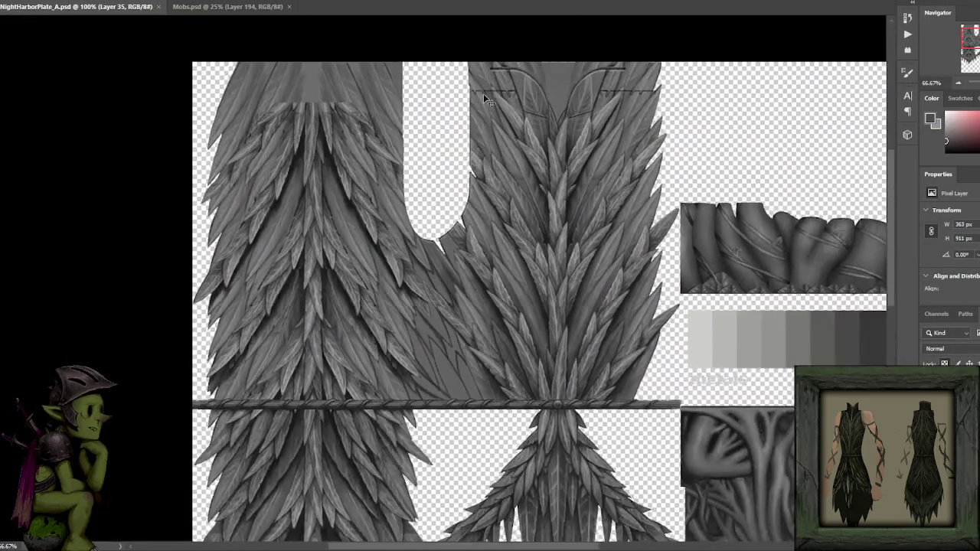
pyautogui.hotkey('ctrl', '+')
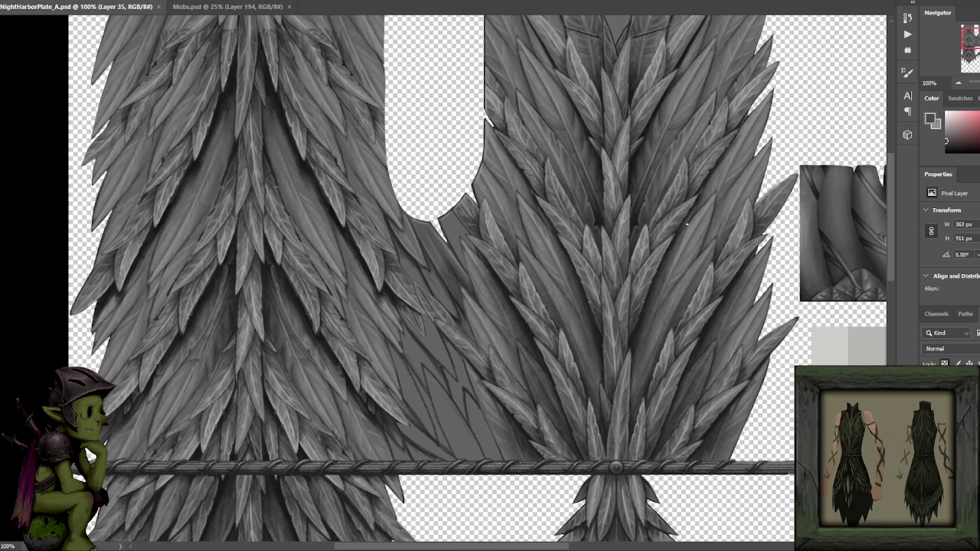
pyautogui.click(450, 227)
pyautogui.scroll(2, 463, 257)
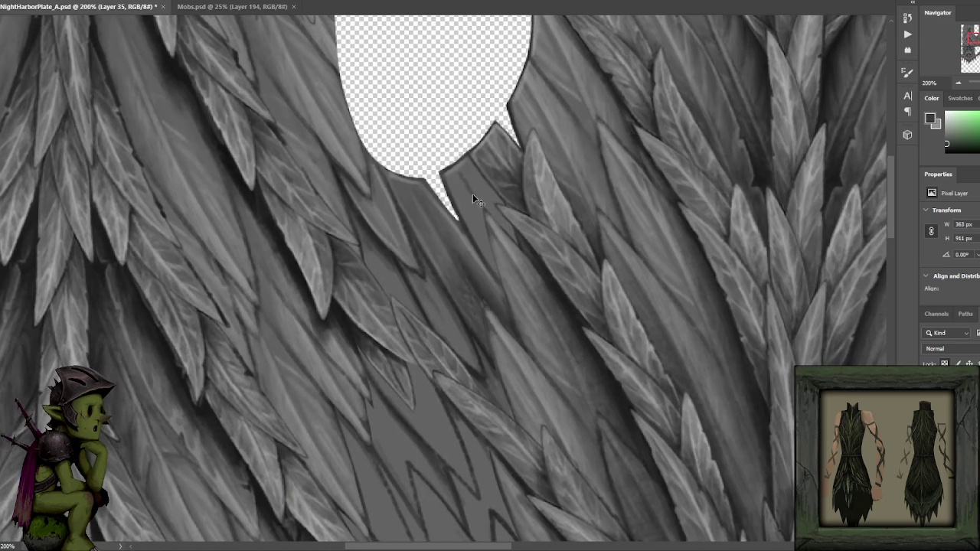
pyautogui.keyDown('alt'); pyautogui.click(475, 255); pyautogui.keyUp('alt')
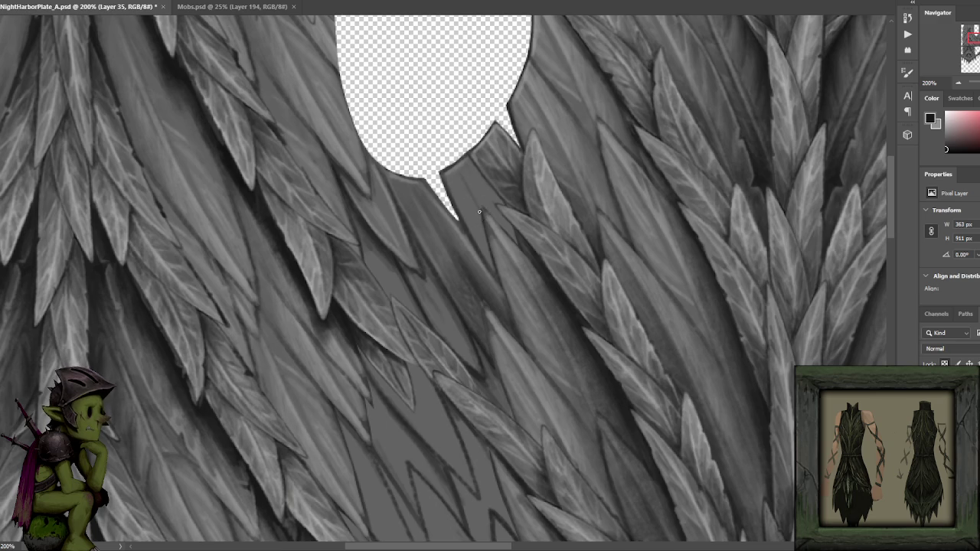
# - Paint the veined leaf below the notch, sampling light and dark greys from nearby feathers
pyautogui.press('x')
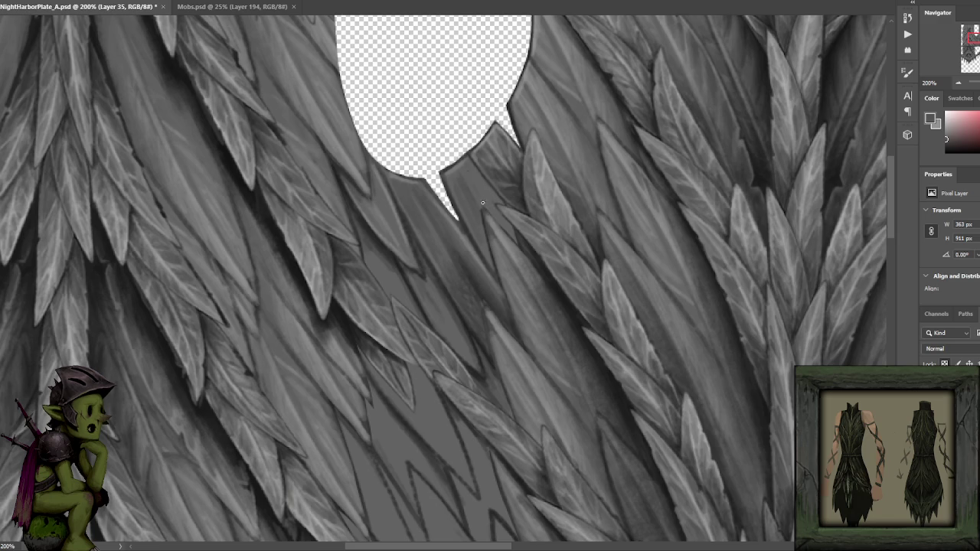
pyautogui.keyDown('alt'); pyautogui.click(468, 174); pyautogui.keyUp('alt')
pyautogui.keyDown('alt'); pyautogui.click(494, 171); pyautogui.keyUp('alt')
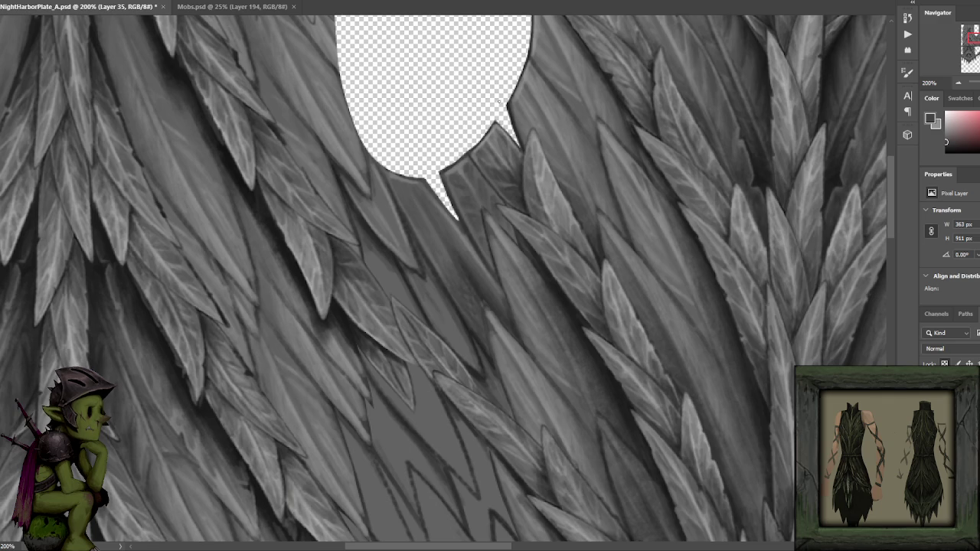
pyautogui.keyDown('alt'); pyautogui.click(458, 178); pyautogui.keyUp('alt')
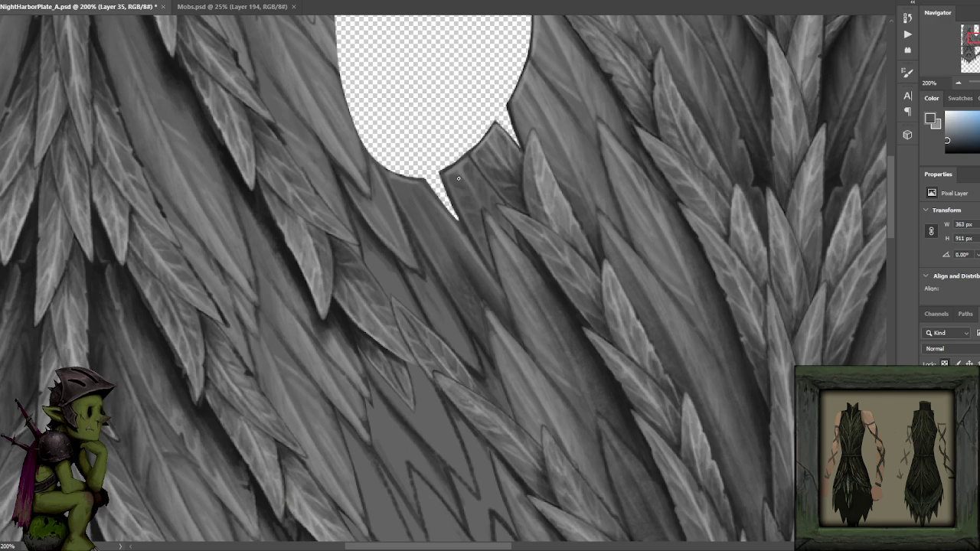
pyautogui.keyDown('alt'); pyautogui.click(453, 172); pyautogui.keyUp('alt')
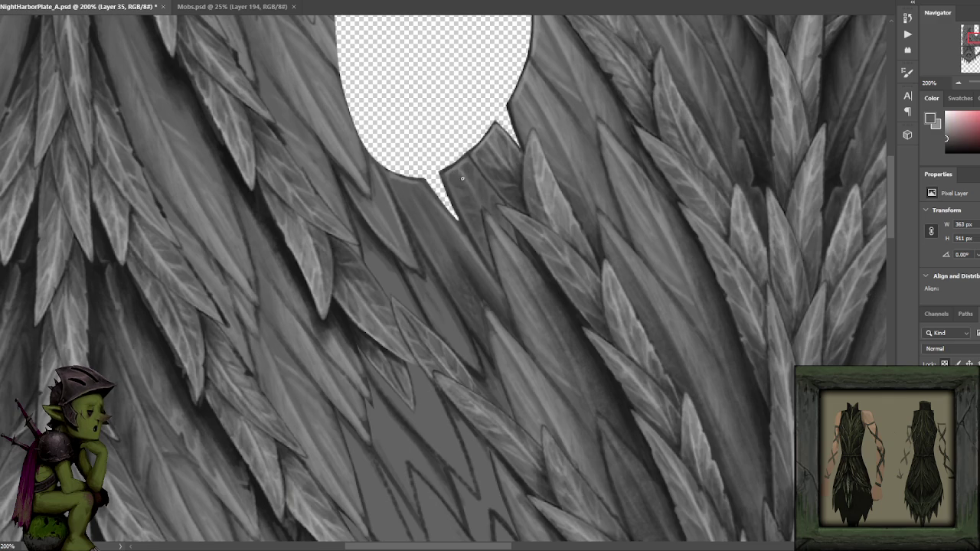
pyautogui.keyDown('alt'); pyautogui.click(460, 175); pyautogui.keyUp('alt')
pyautogui.keyDown('alt'); pyautogui.click(460, 178); pyautogui.keyUp('alt')
pyautogui.keyDown('alt'); pyautogui.click(464, 201); pyautogui.keyUp('alt')
pyautogui.keyDown('alt'); pyautogui.click(455, 177); pyautogui.keyUp('alt')
pyautogui.keyDown('alt'); pyautogui.click(527, 249); pyautogui.keyUp('alt')
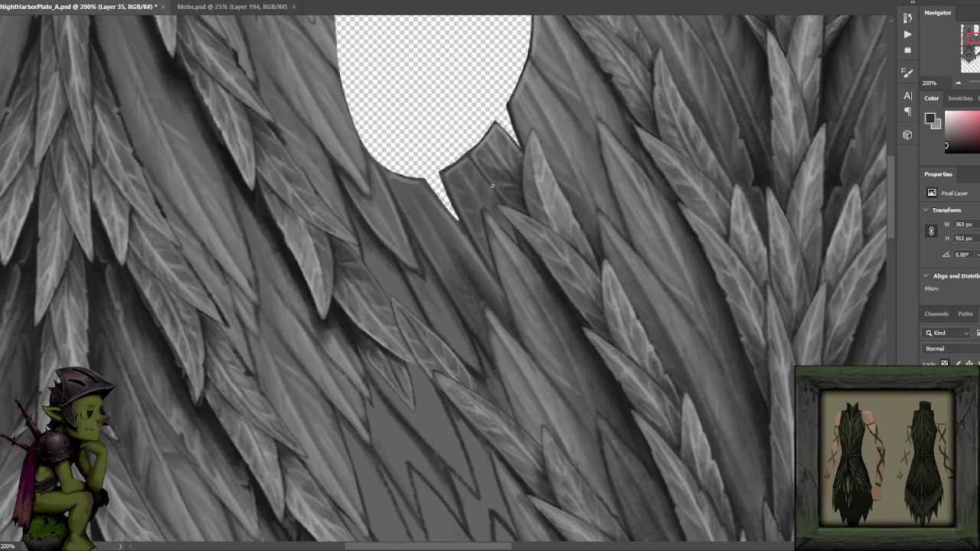
pyautogui.keyDown('alt'); pyautogui.click(501, 226); pyautogui.keyUp('alt')
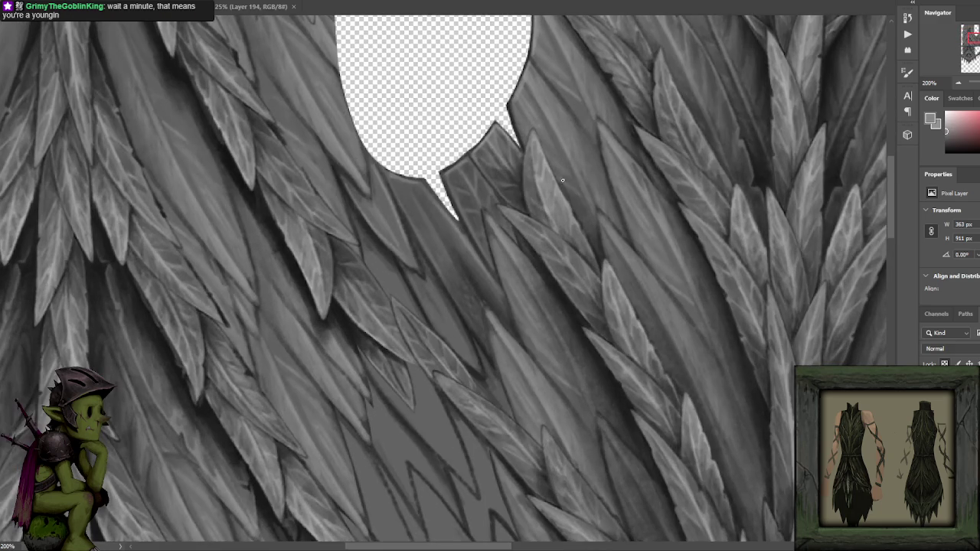
pyautogui.moveTo(511, 179); pyautogui.dragTo(514, 173)
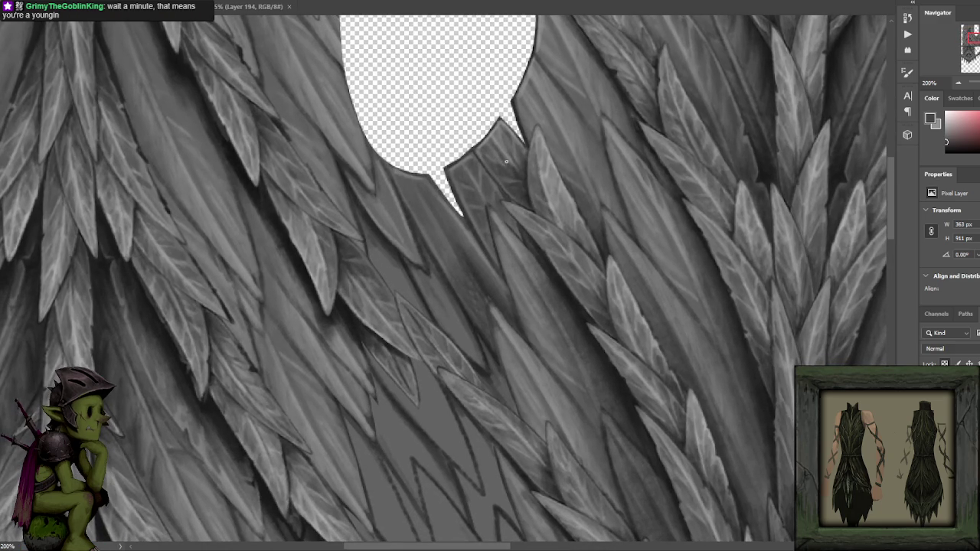
# - Recentre on the notch and pan down the bare grey gap, with the Brush tool ready
pyautogui.scroll(-2, 502, 172)
pyautogui.scroll(2, 497, 168)
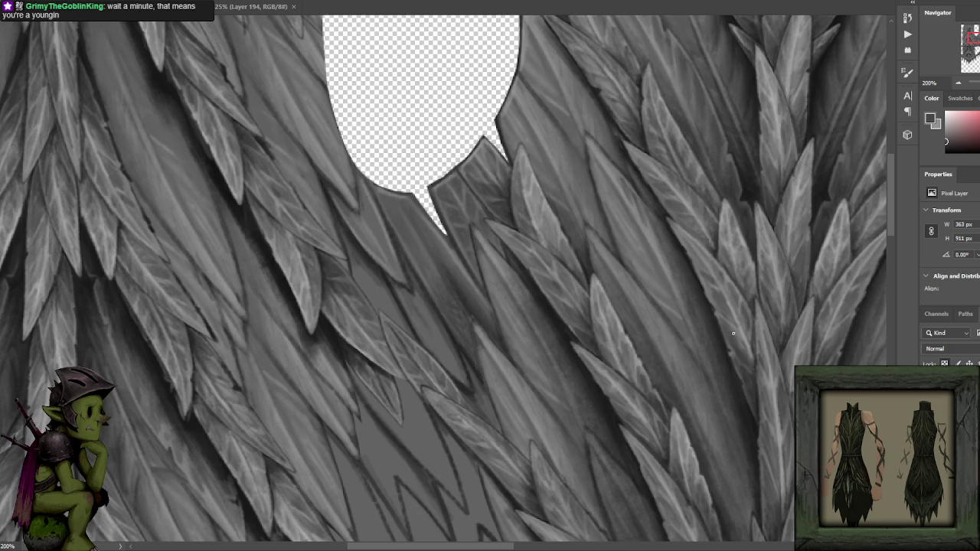
pyautogui.moveTo(512, 218); pyautogui.dragTo(527, 208)
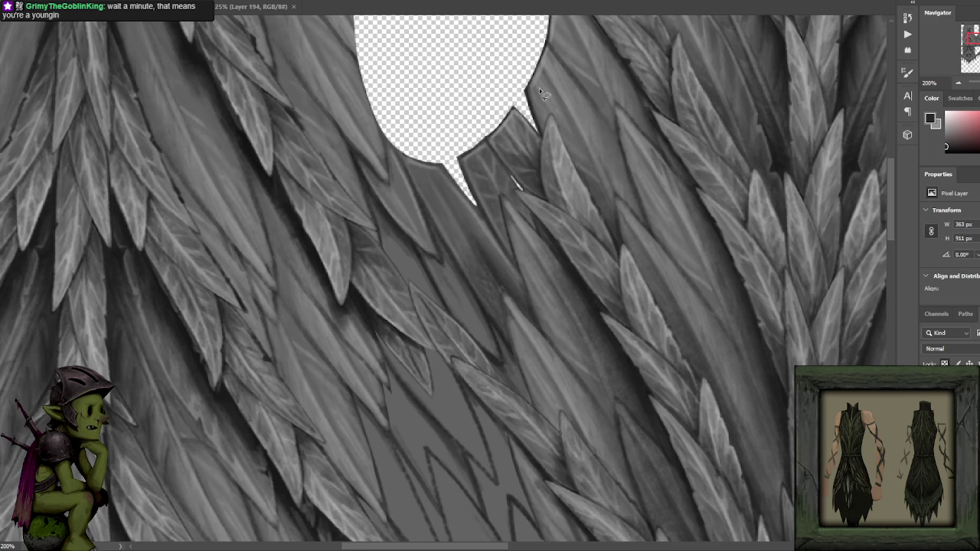
pyautogui.scroll(-1, 493, 173)
pyautogui.scroll(-1, 496, 198)
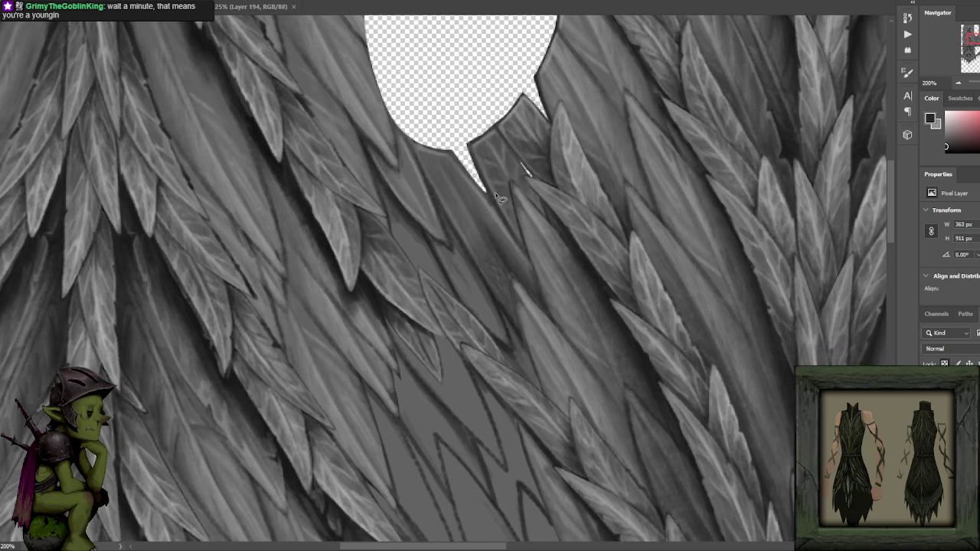
pyautogui.scroll(-1, 513, 245)
pyautogui.press('b')
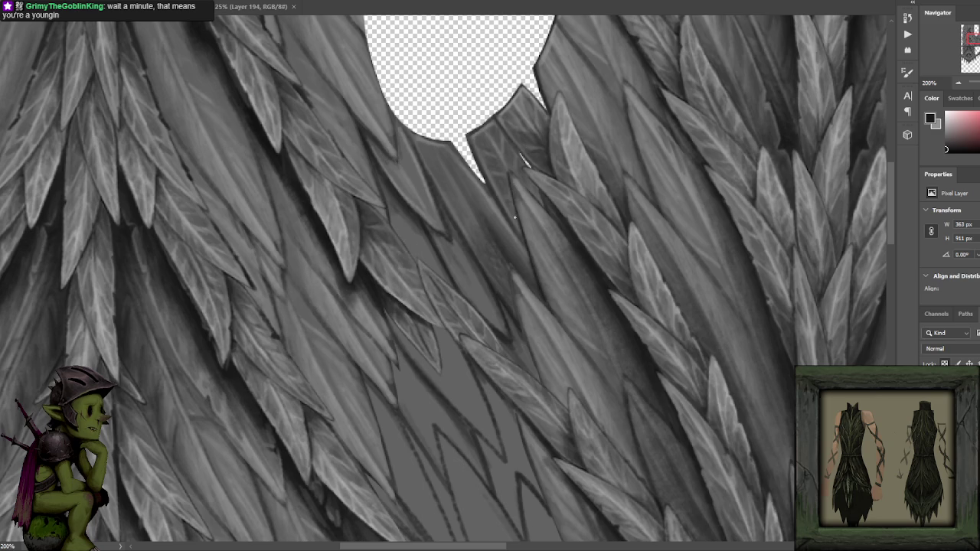
pyautogui.press('space')
pyautogui.moveTo(517, 205); pyautogui.dragTo(536, 241)
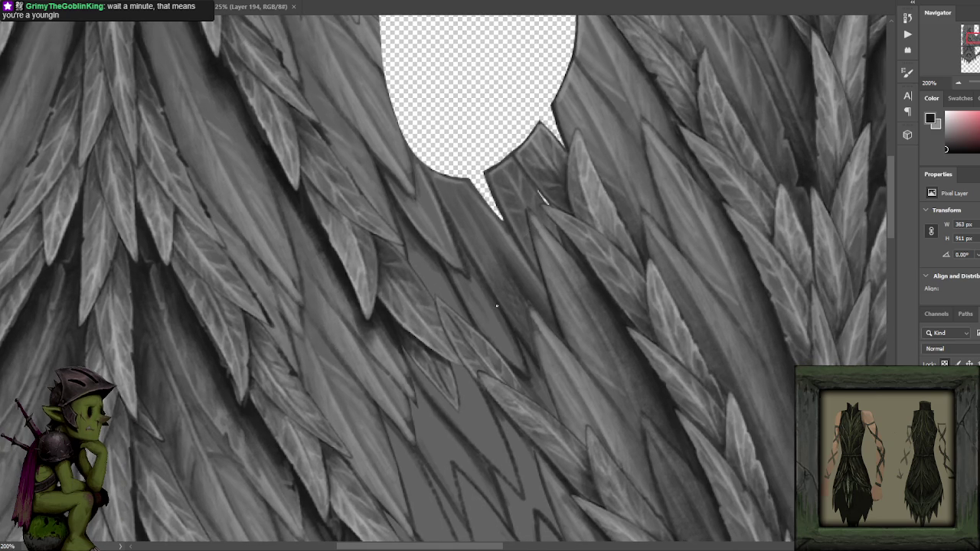
pyautogui.moveTo(481, 261); pyautogui.dragTo(465, 234)
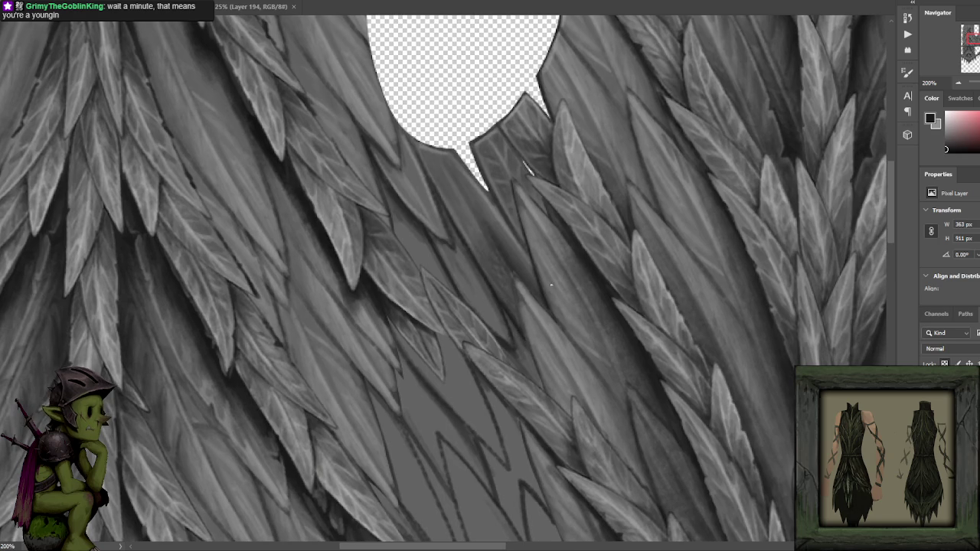
pyautogui.moveTo(529, 315); pyautogui.dragTo(512, 293)
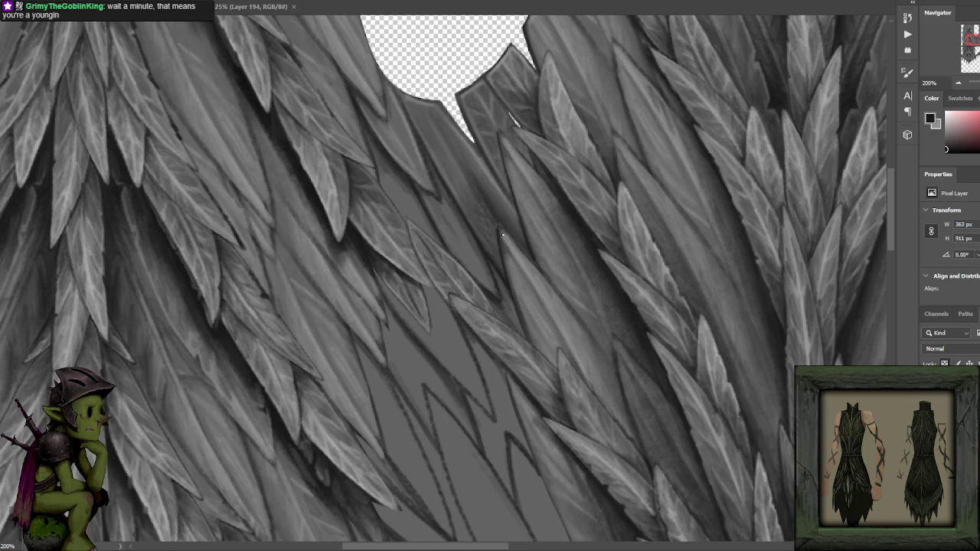
# - Sample light and mid feather greys and paint overlapping leaves down the gap
pyautogui.keyDown('alt'); pyautogui.click(513, 249); pyautogui.keyUp('alt')
pyautogui.keyDown('alt'); pyautogui.click(506, 253); pyautogui.keyUp('alt')
pyautogui.moveTo(465, 159); pyautogui.dragTo(489, 210)
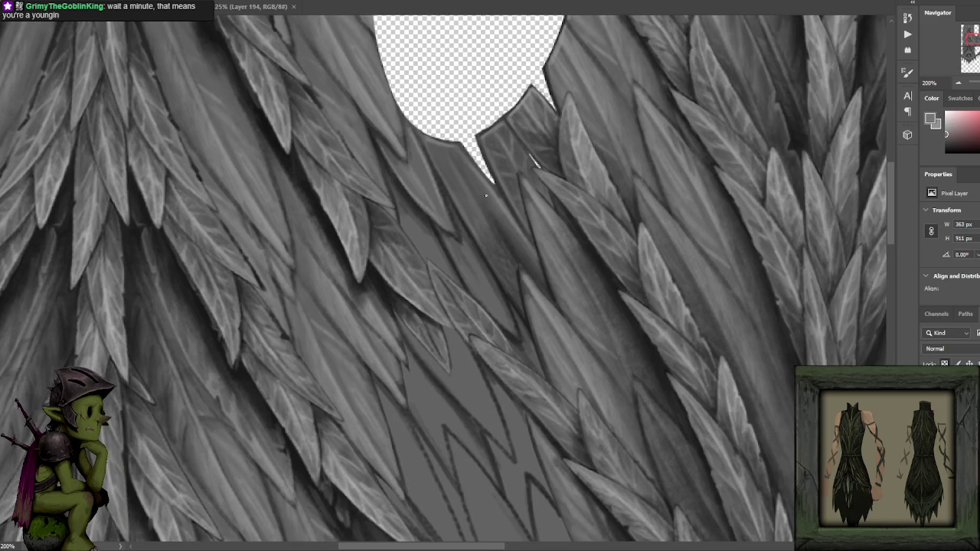
pyautogui.keyDown('alt'); pyautogui.click(508, 229); pyautogui.keyUp('alt')
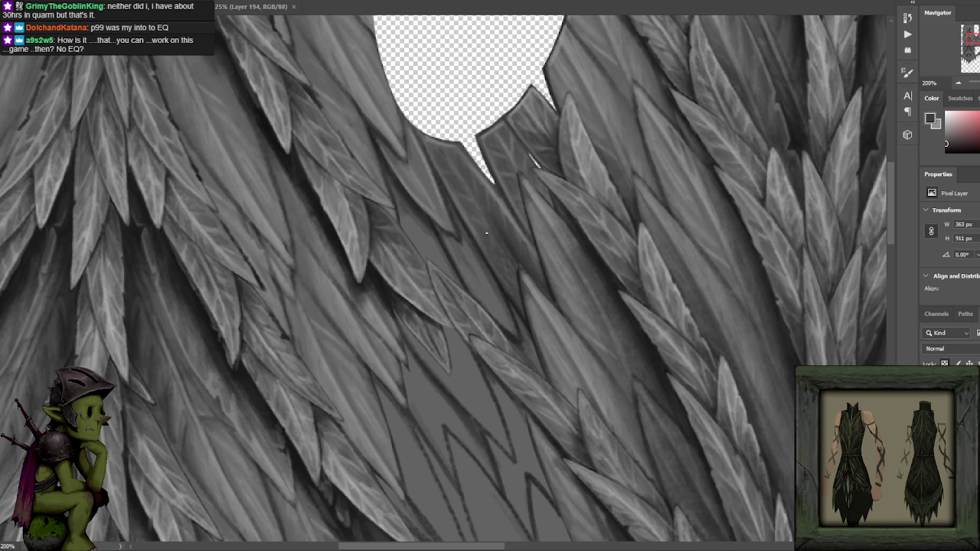
pyautogui.keyDown('alt'); pyautogui.click(492, 242); pyautogui.keyUp('alt')
pyautogui.keyDown('alt'); pyautogui.click(509, 222); pyautogui.keyUp('alt')
pyautogui.keyDown('alt'); pyautogui.click(507, 214); pyautogui.keyUp('alt')
pyautogui.keyDown('alt'); pyautogui.click(508, 218); pyautogui.keyUp('alt')
pyautogui.keyDown('alt'); pyautogui.click(526, 283); pyautogui.keyUp('alt')
# - Sample more leaf greys to smooth the leaf edges beneath the notch, then zoom out
pyautogui.scroll(-3, 499, 176)
pyautogui.scroll(3, 499, 176)
pyautogui.scroll(1, 502, 177)
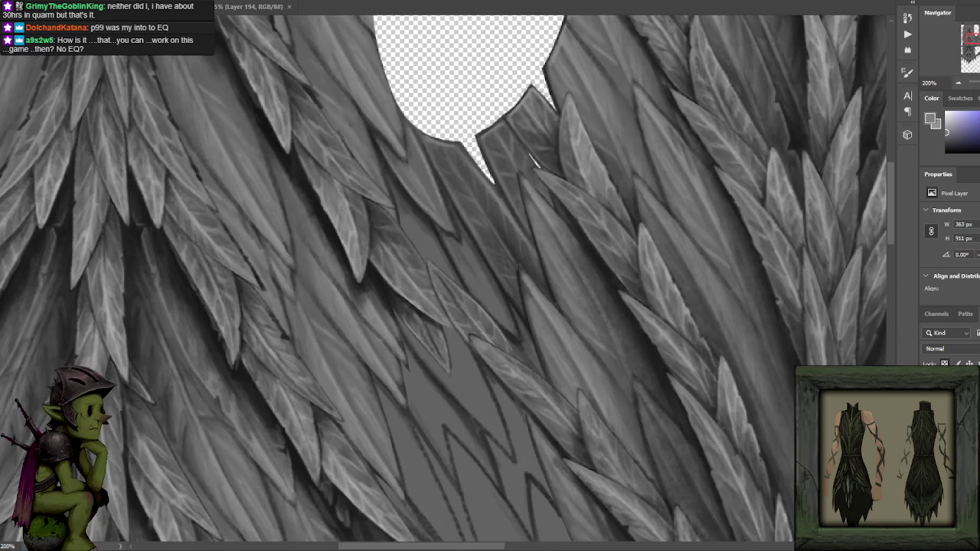
pyautogui.keyDown('alt'); pyautogui.click(550, 312); pyautogui.keyUp('alt')
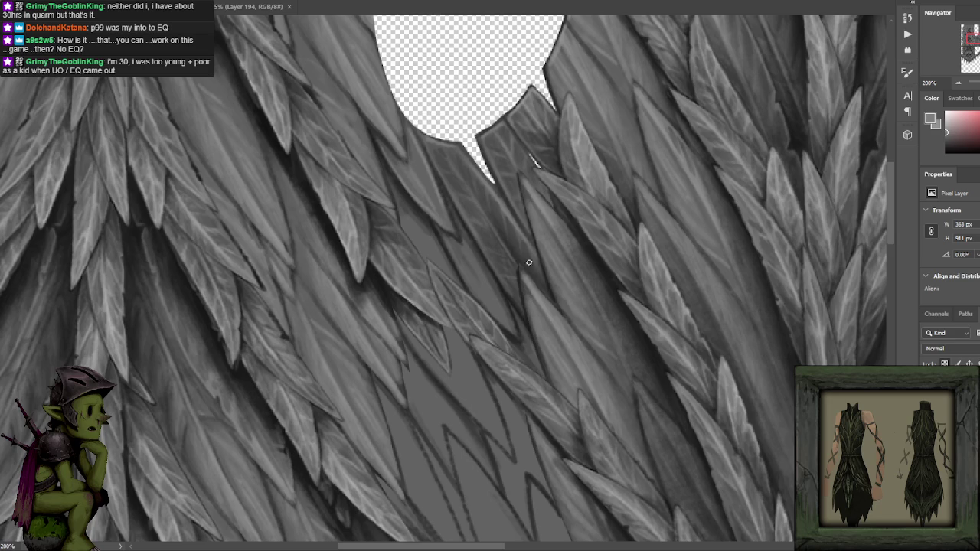
pyautogui.keyDown('alt'); pyautogui.click(500, 193); pyautogui.keyUp('alt')
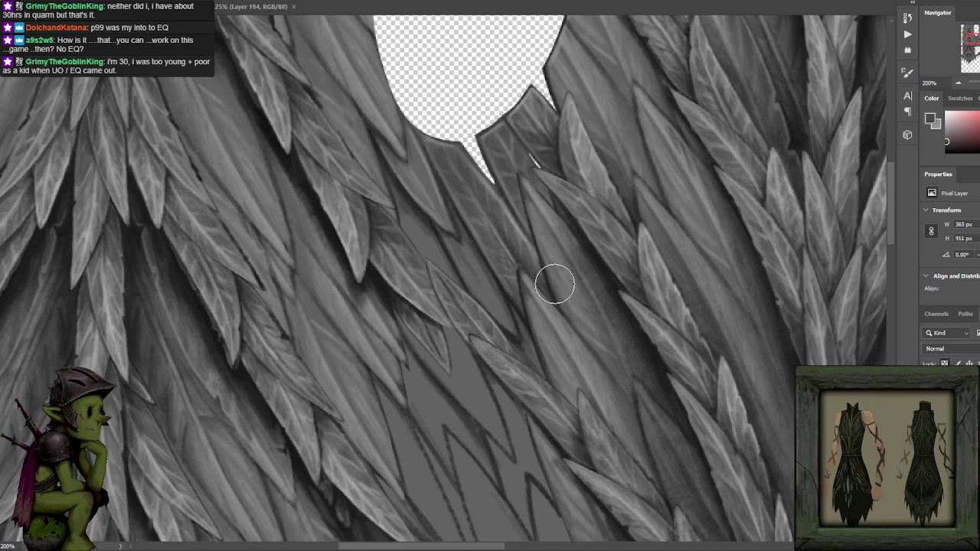
pyautogui.hotkey('ctrl', '-')
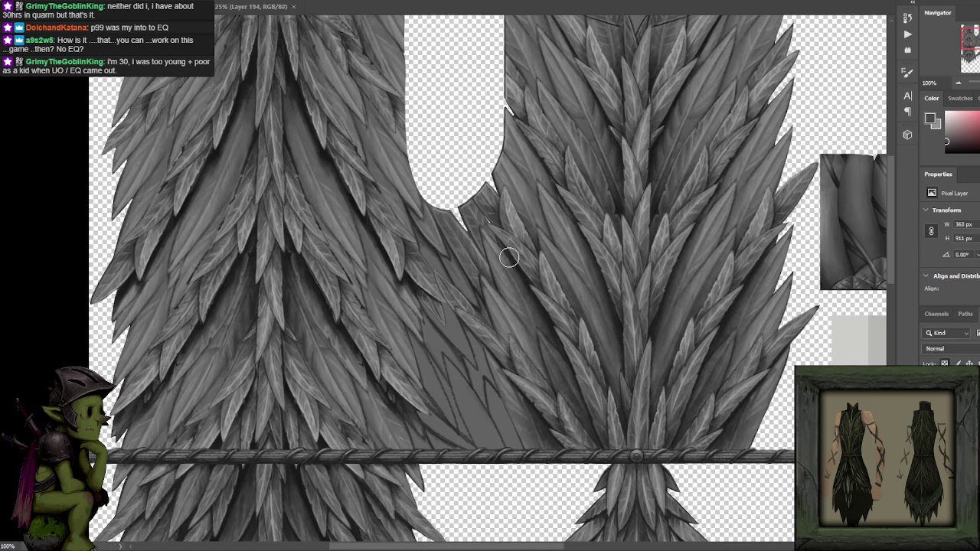
# - Sample a lighter feather grey and zoom back in to 200% on the notch
pyautogui.keyDown('alt'); pyautogui.click(467, 240); pyautogui.keyUp('alt')
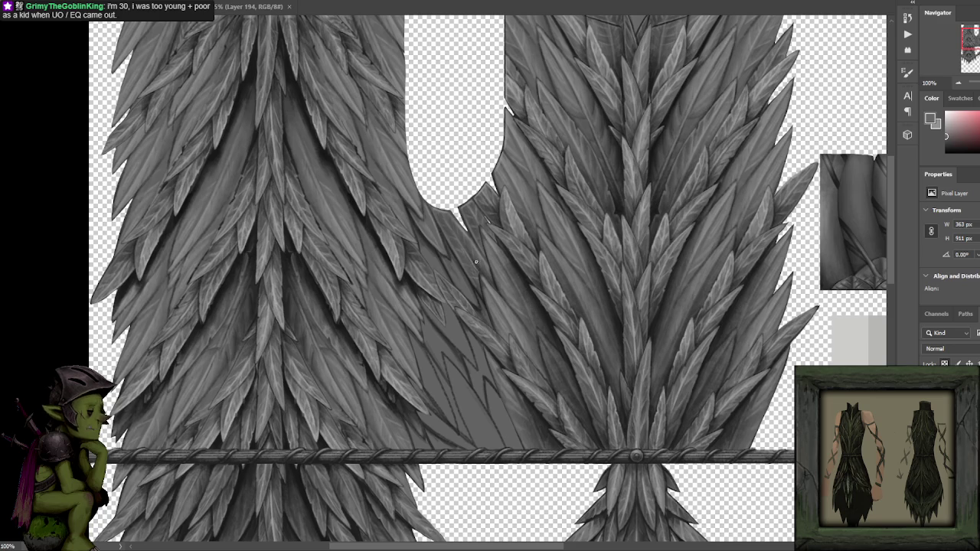
pyautogui.scroll(1, 490, 207)
pyautogui.scroll(1, 486, 210)
pyautogui.scroll(1, 478, 214)
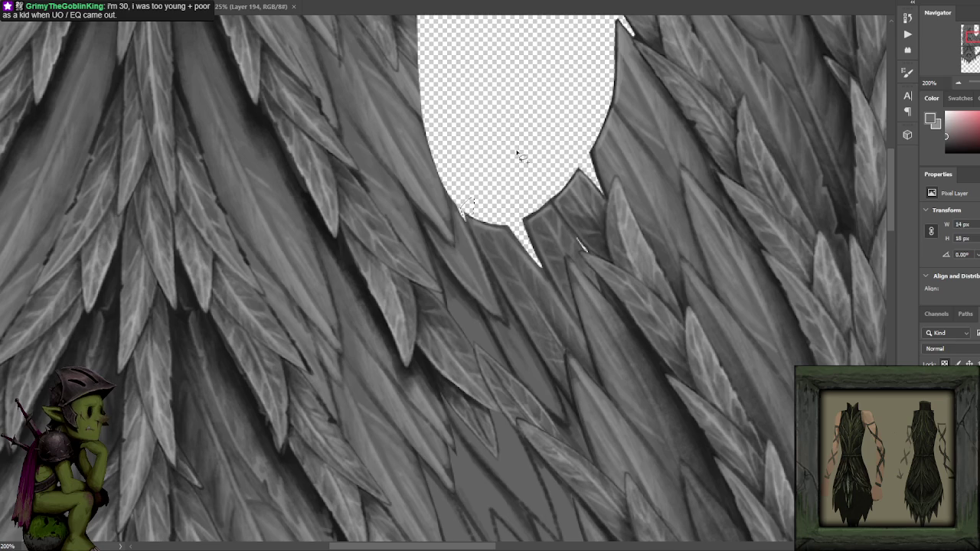
# - Merge the small patch into the feather layer and outline slivers along the hole's edges
pyautogui.moveTo(532, 220); pyautogui.dragTo(527, 212)
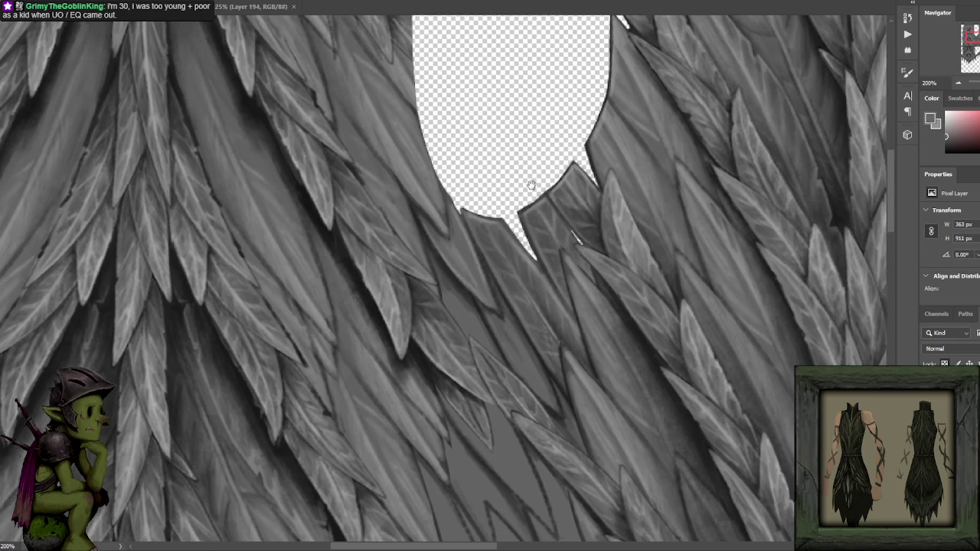
pyautogui.press('q')
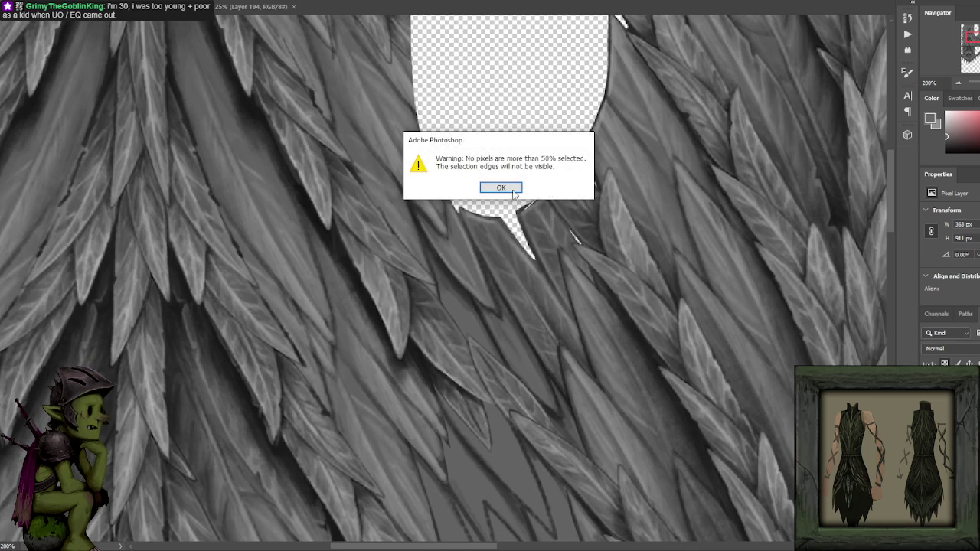
pyautogui.press('Return')
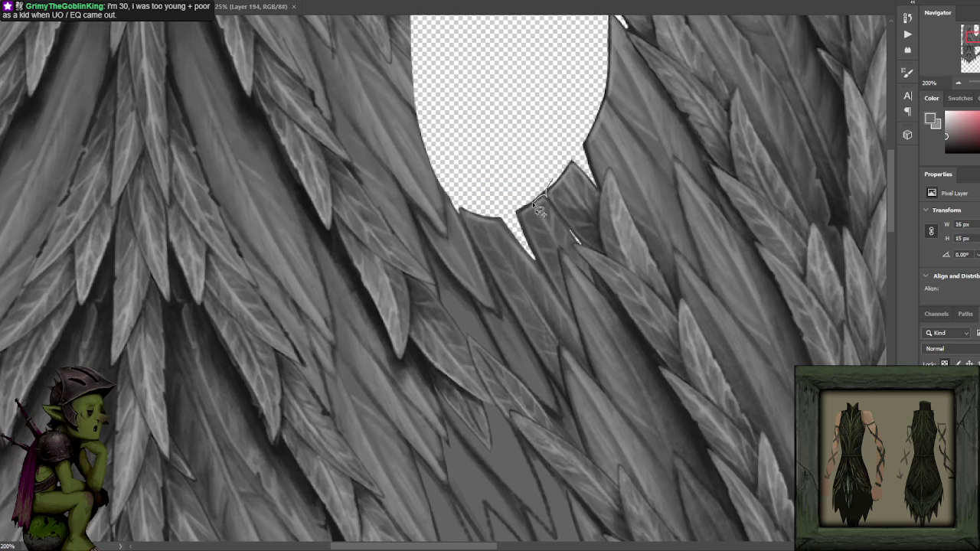
pyautogui.hotkey('ctrl', 'e')
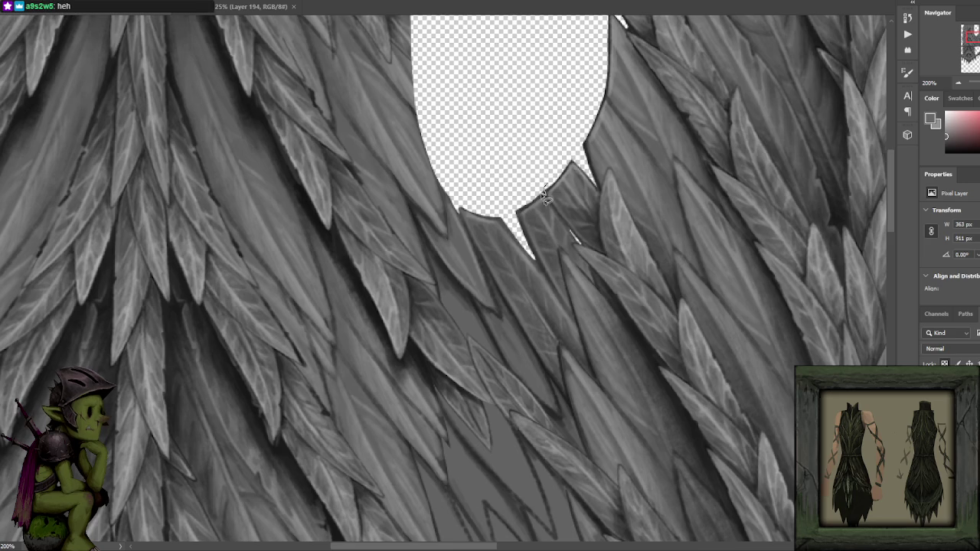
pyautogui.moveTo(544, 196)
pyautogui.mouseDown()
pyautogui.moveTo(525, 186)
pyautogui.moveTo(536, 186)
pyautogui.mouseUp()
pyautogui.moveTo(450, 201); pyautogui.dragTo(456, 208)
pyautogui.hotkey('ctrl', 'd')
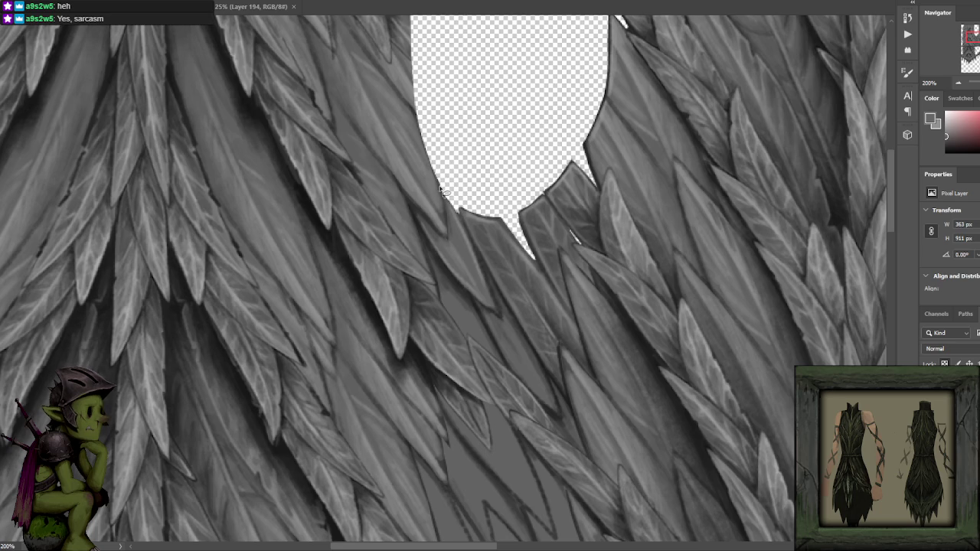
pyautogui.click(444, 192)
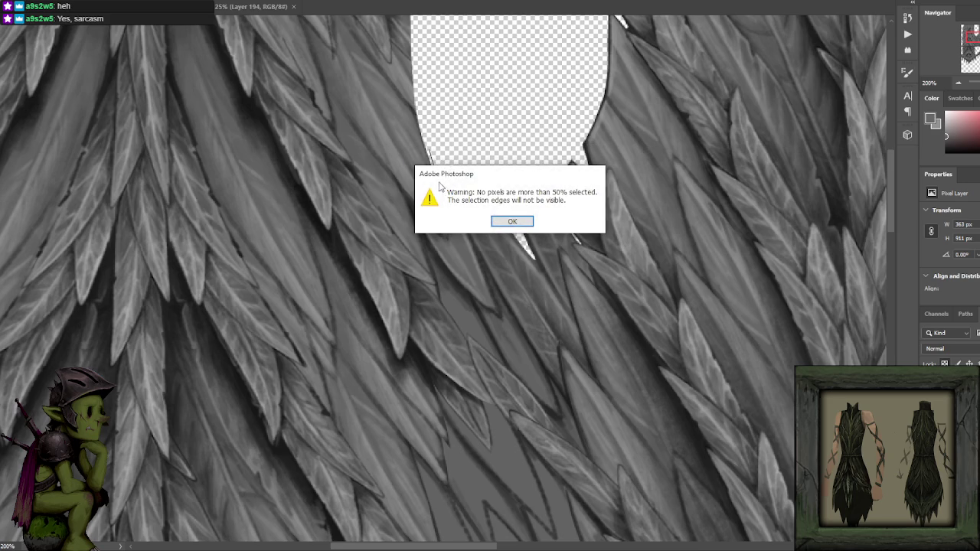
pyautogui.press('Return')
pyautogui.click(441, 193)
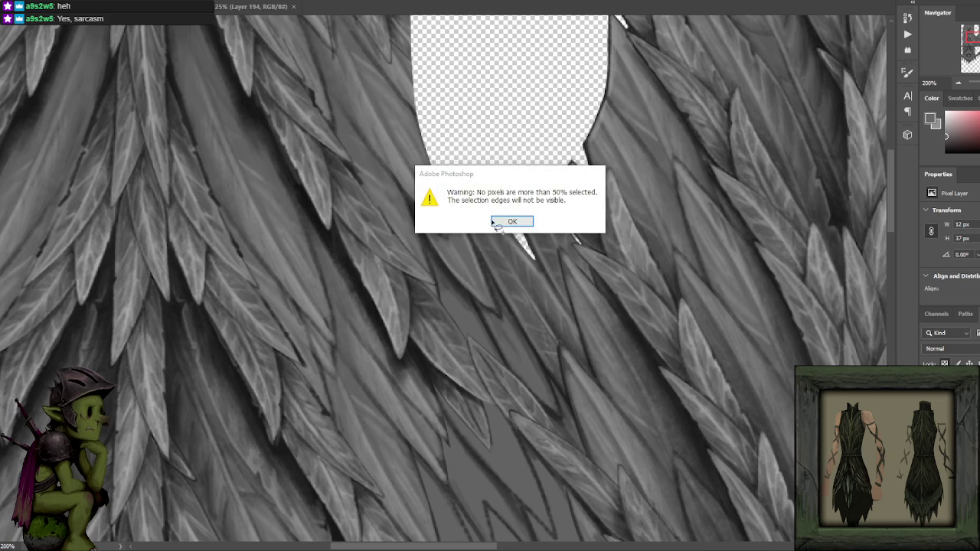
pyautogui.press('Return')
# - Lasso a thin sliver of feather paint along the transparent hole's edge, delete it, and deselect
pyautogui.moveTo(449, 195); pyautogui.dragTo(450, 145)
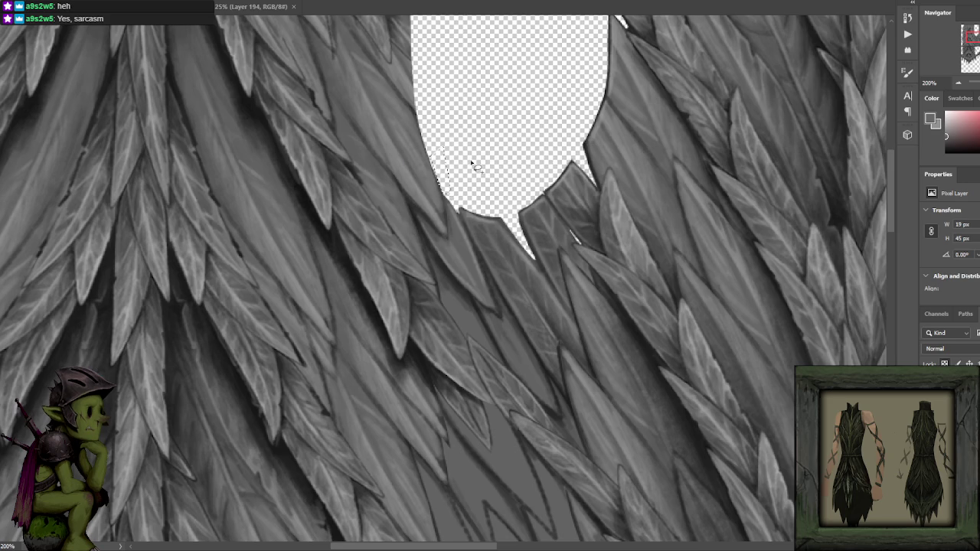
pyautogui.hotkey('ctrl', 'd')
pyautogui.scroll(-1, 560, 176)
pyautogui.hotkey('shift', 'F6')
pyautogui.click(512, 221)
pyautogui.moveTo(509, 175); pyautogui.dragTo(533, 237)
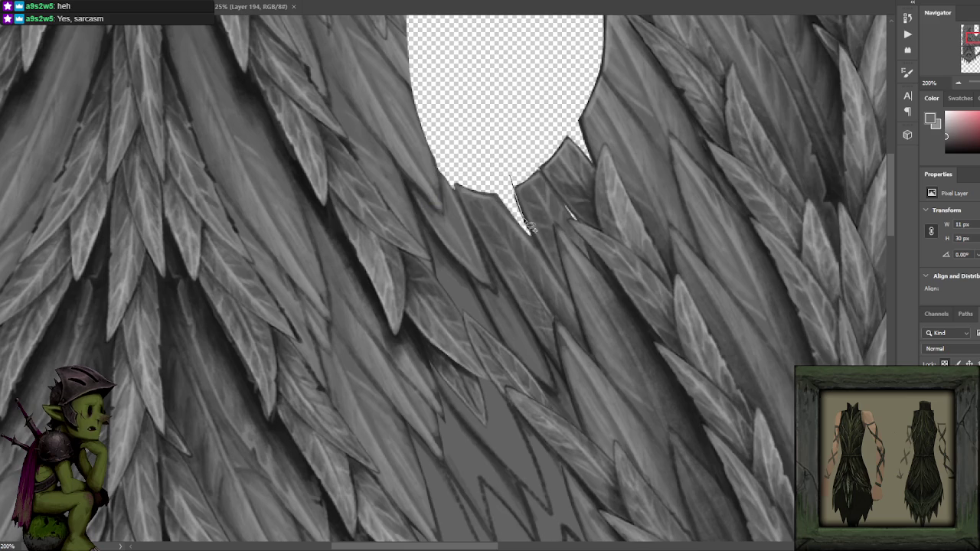
pyautogui.press('Delete')
pyautogui.hotkey('ctrl', 'd')
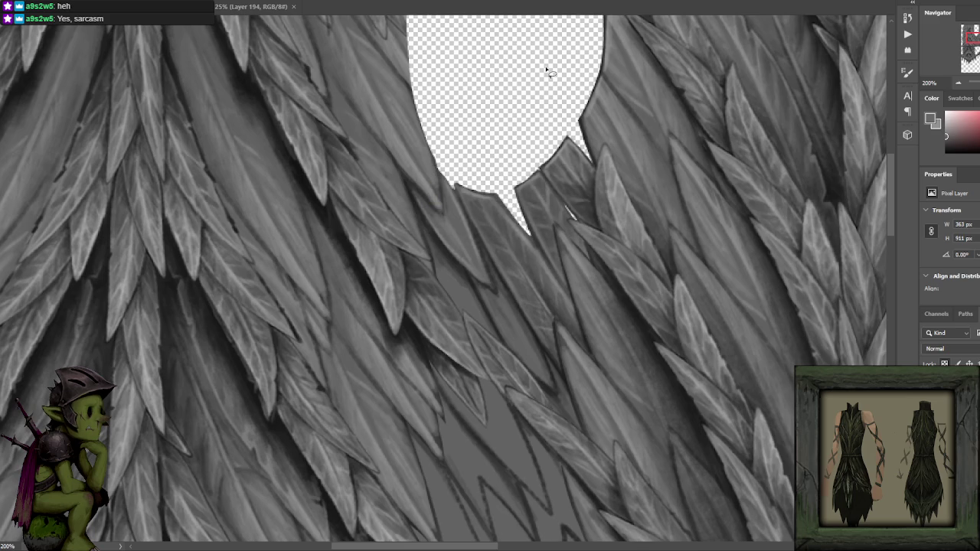
pyautogui.scroll(-2, 555, 135)
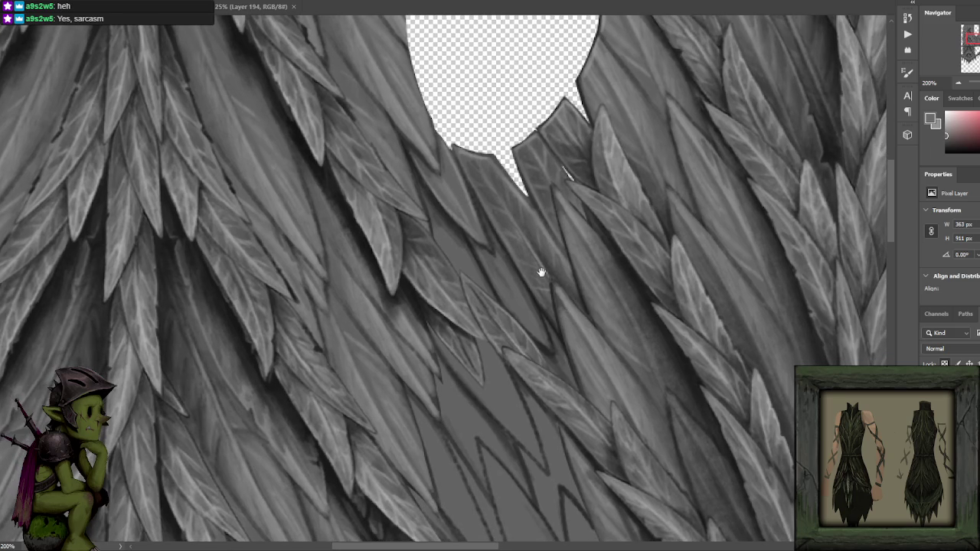
# - Sample the near-black feather outline colour, save the texture, and switch to the YouTube window
pyautogui.moveTo(542, 273); pyautogui.dragTo(549, 262)
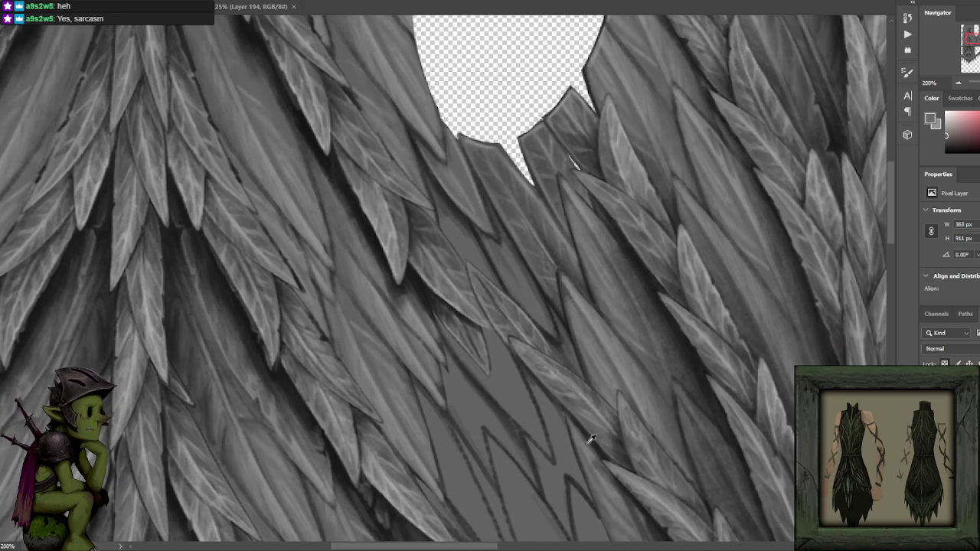
pyautogui.keyDown('alt'); pyautogui.click(393, 487); pyautogui.keyUp('alt')
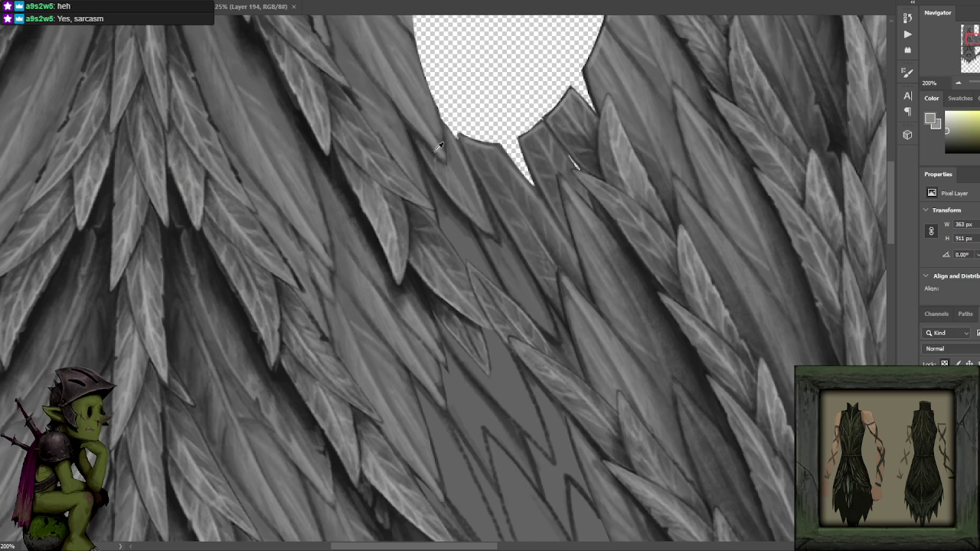
pyautogui.keyDown('alt'); pyautogui.click(437, 149); pyautogui.keyUp('alt')
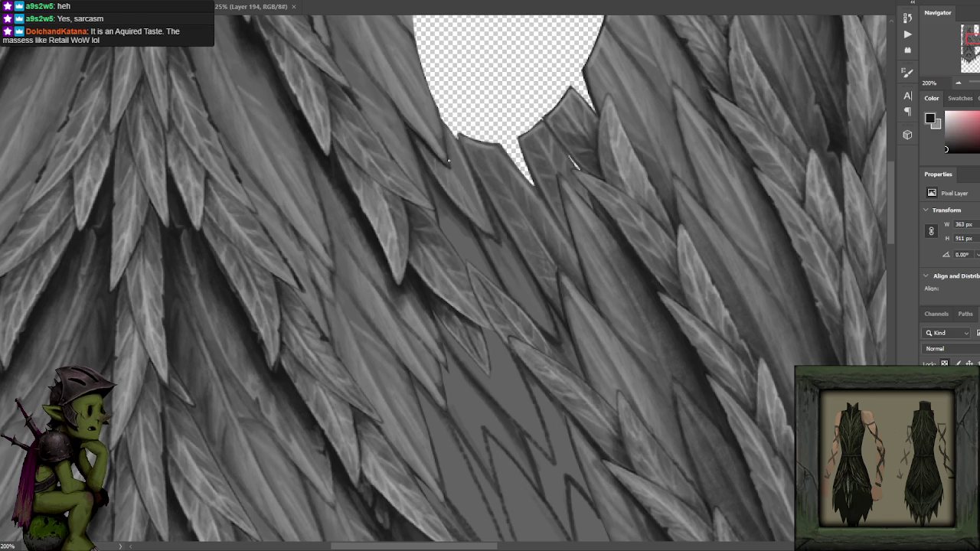
pyautogui.hotkey('ctrl', 's')
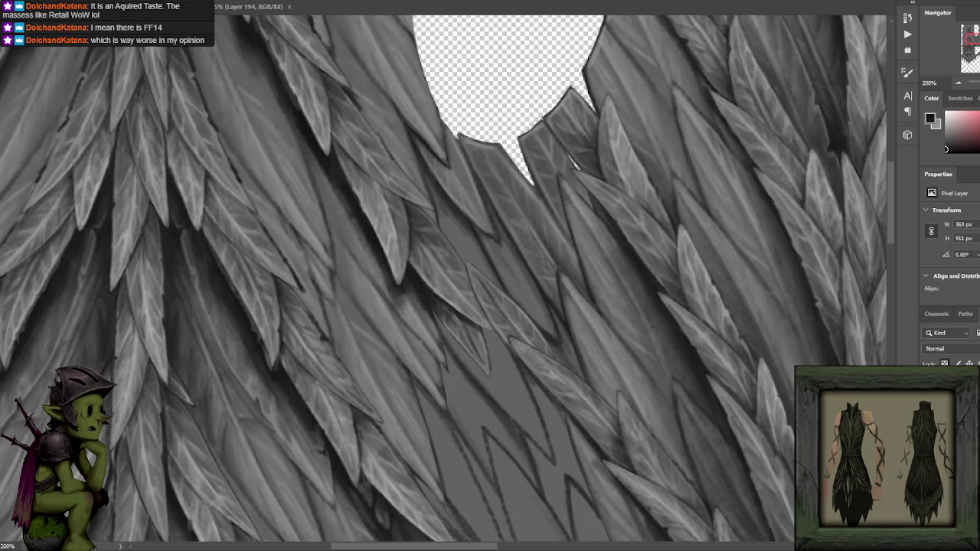
pyautogui.click(710, 467)
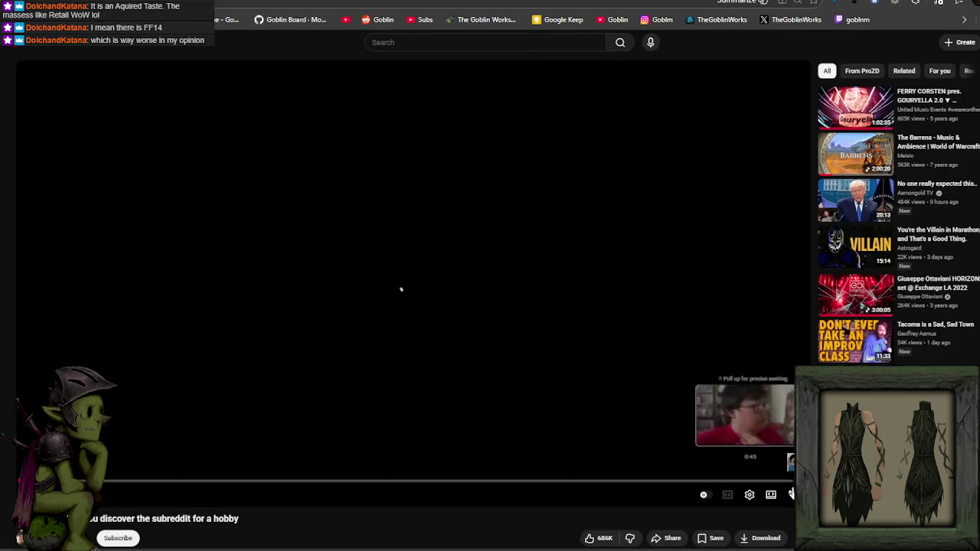
# - Watch the webcam video full screen, pausing and scrubbing to later moments
pyautogui.doubleClick(459, 272)
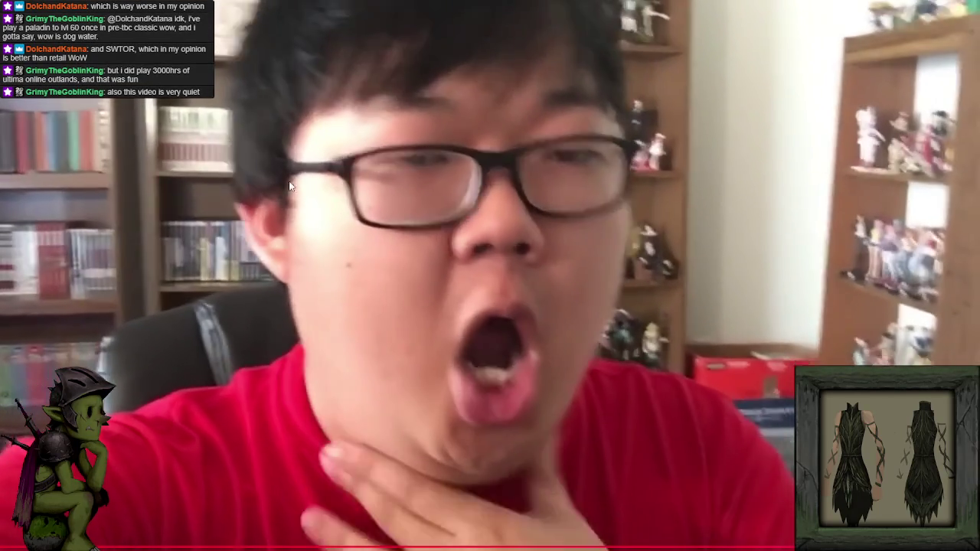
pyautogui.click(170, 202)
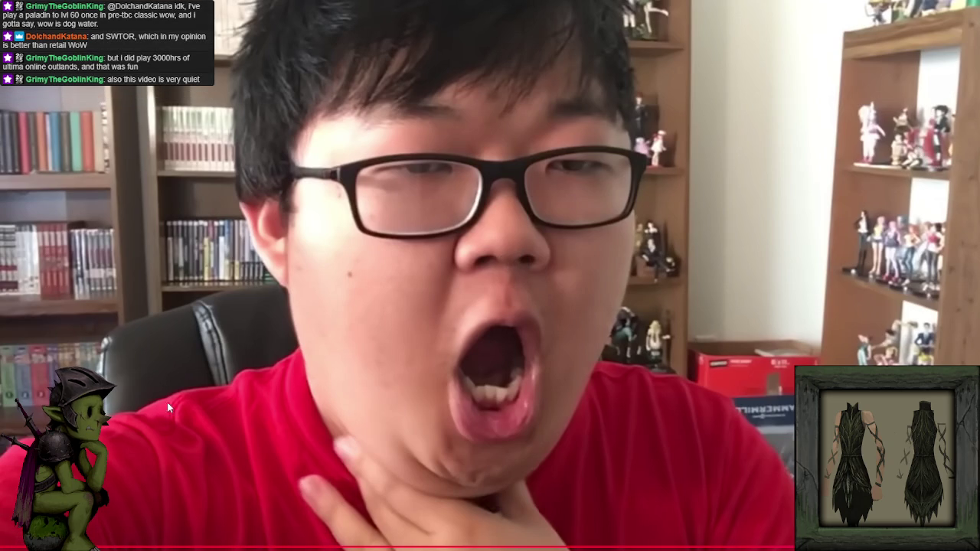
pyautogui.moveTo(324, 547); pyautogui.dragTo(337, 547)
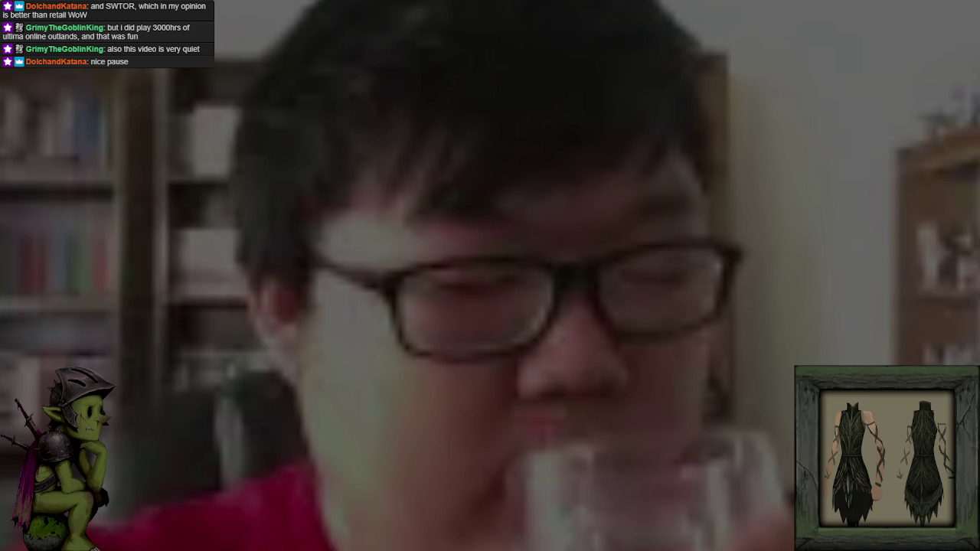
pyautogui.click(539, 111)
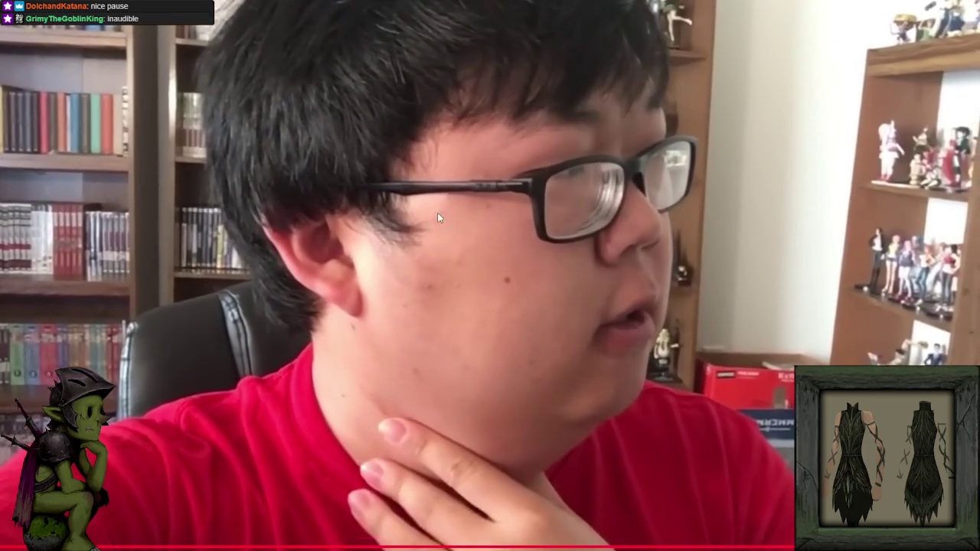
pyautogui.click(438, 218)
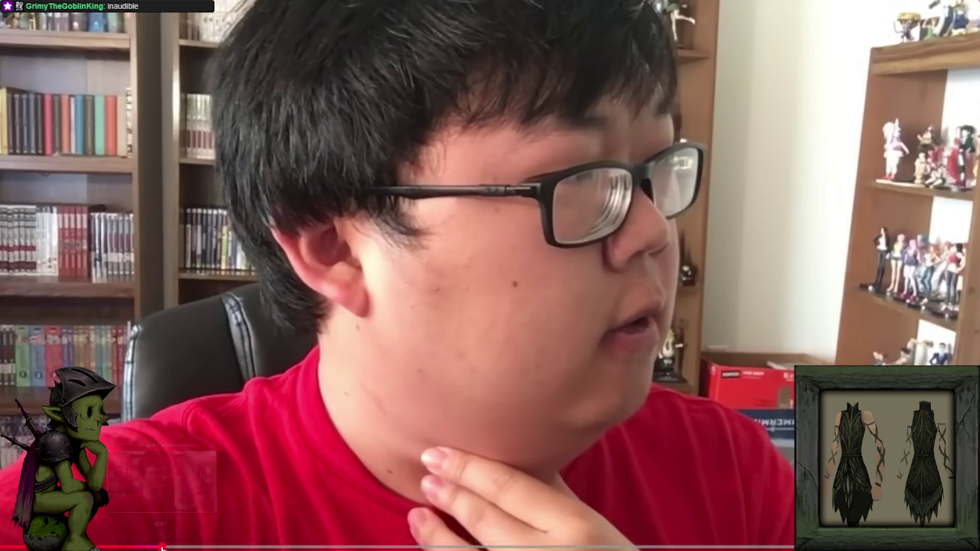
pyautogui.click(161, 546)
pyautogui.click(211, 280)
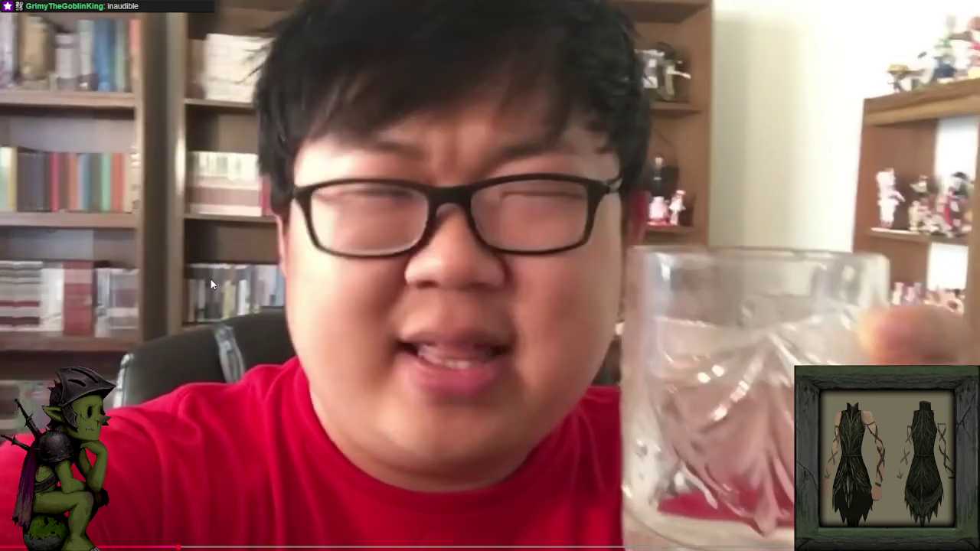
pyautogui.click(211, 280)
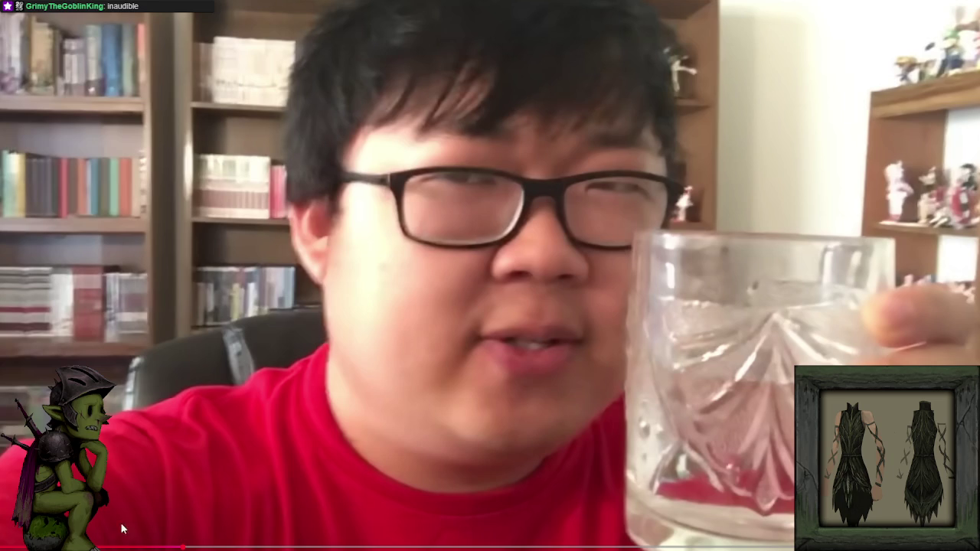
pyautogui.click(184, 312)
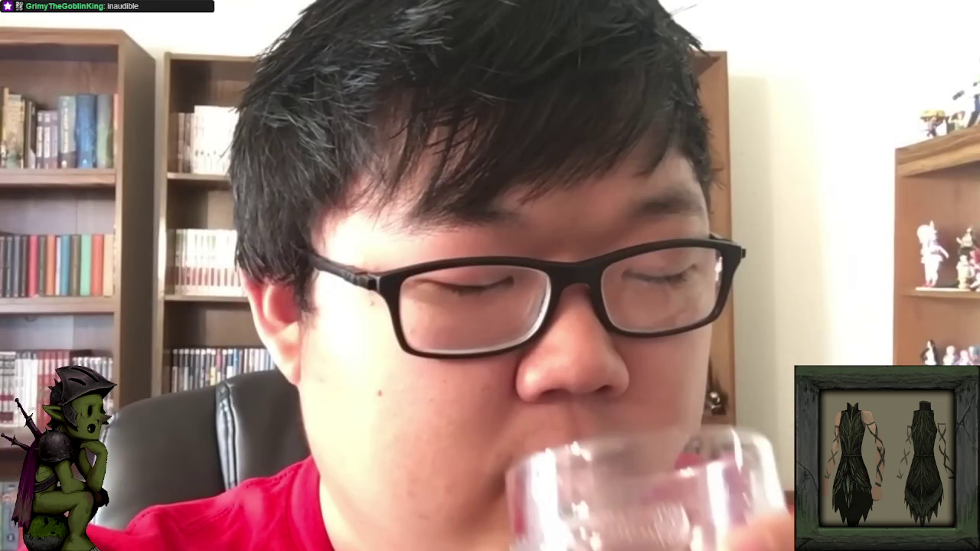
# - Keep pausing and jumping ahead in the video, then exit full-screen playback
pyautogui.click(182, 322)
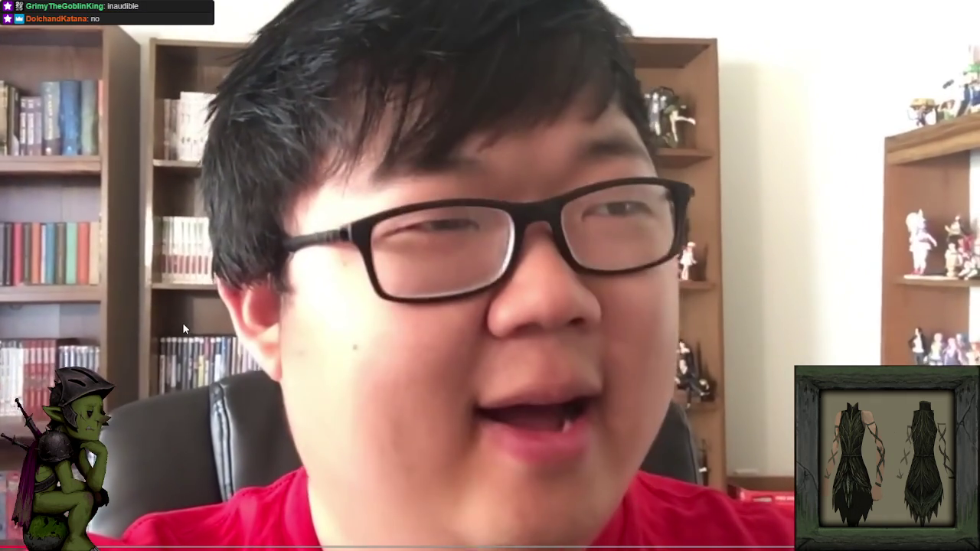
pyautogui.click(182, 322)
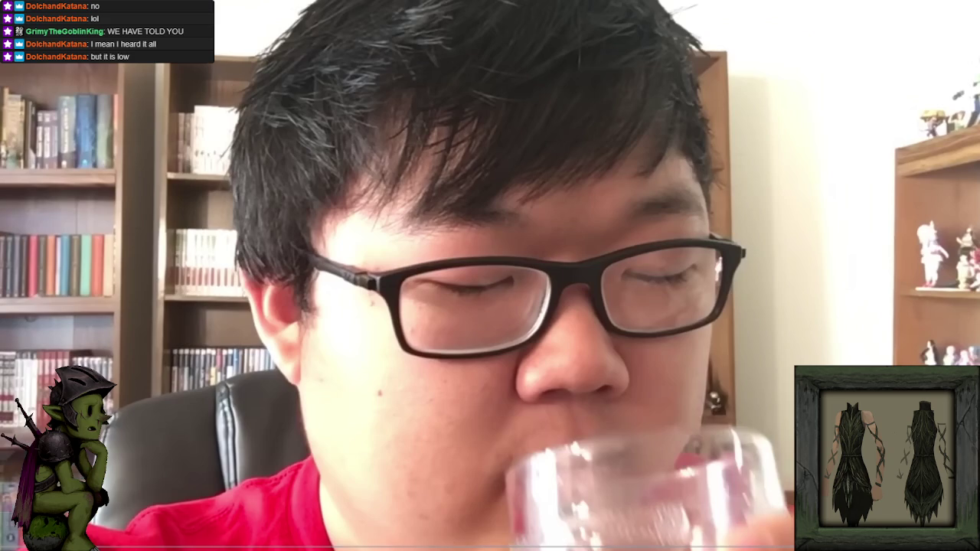
pyautogui.click(180, 347)
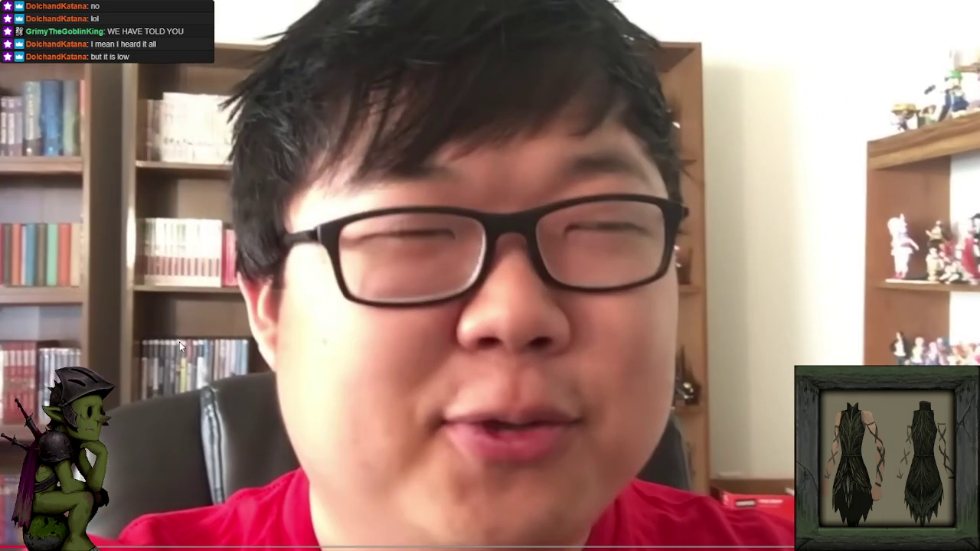
pyautogui.click(180, 346)
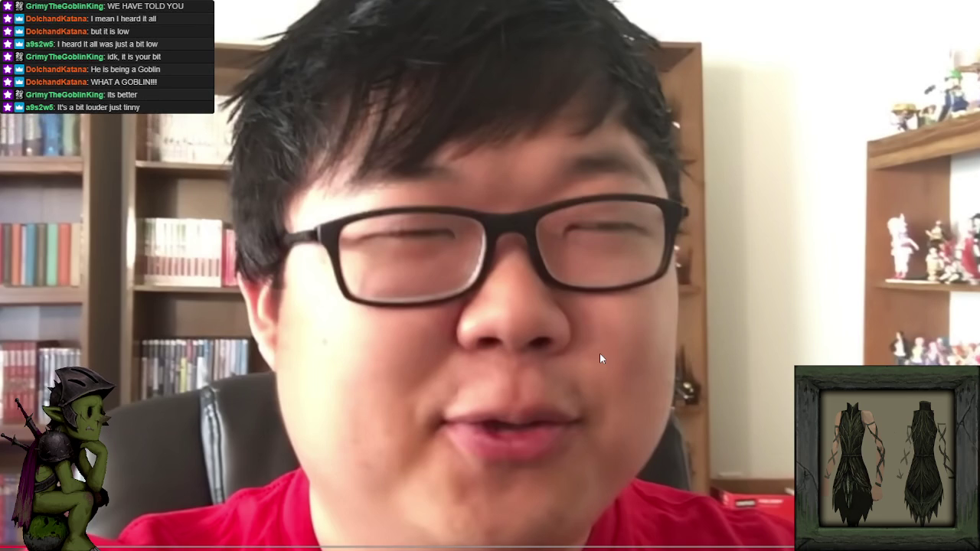
pyautogui.click(523, 325)
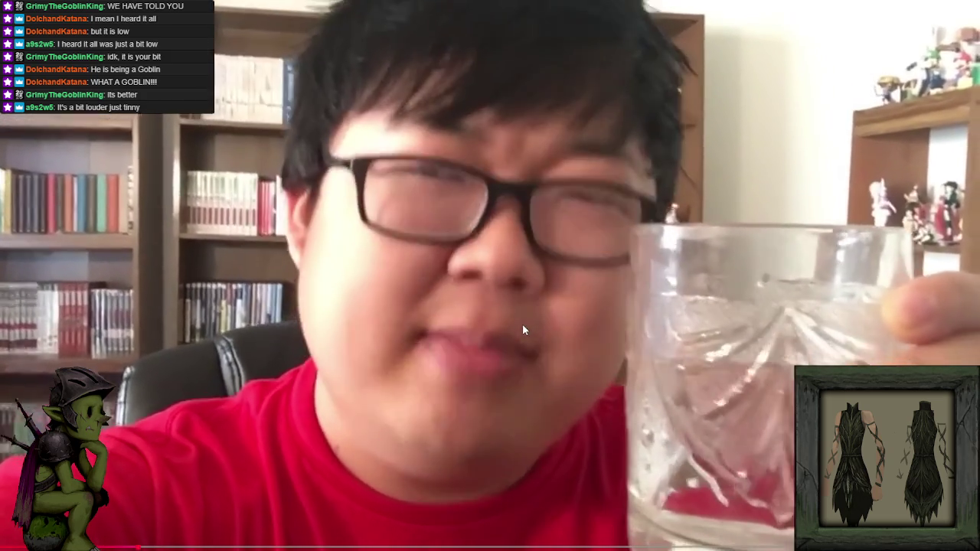
pyautogui.doubleClick(548, 341)
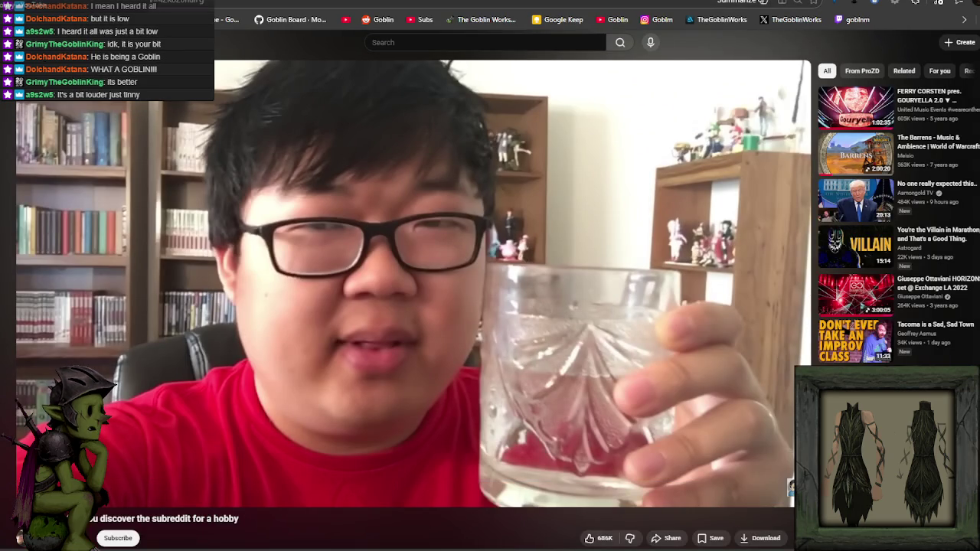
# - Switch back to the Photoshop feather texture and select a different, larger layer
pyautogui.hotkey('alt', 'Tab')
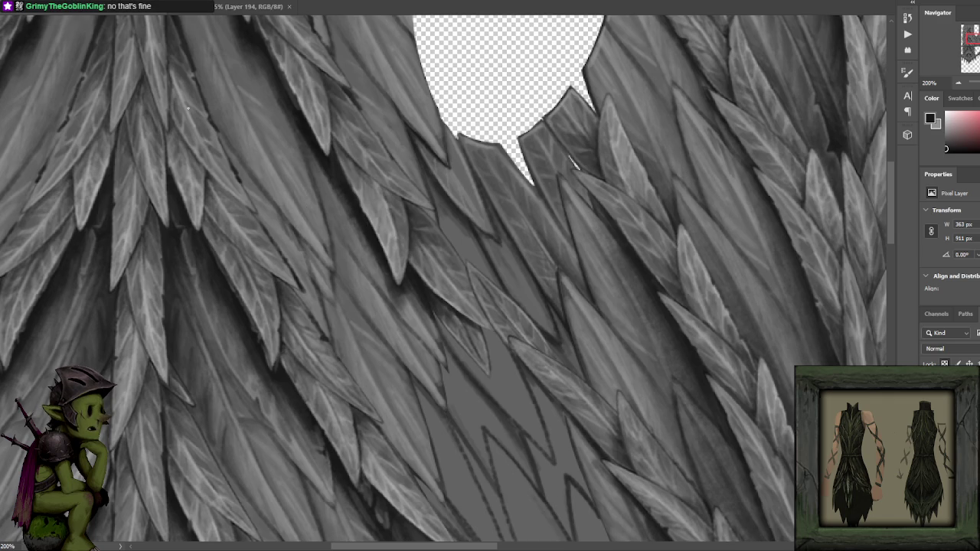
pyautogui.keyDown('ctrl'); pyautogui.click(383, 211); pyautogui.keyUp('ctrl')
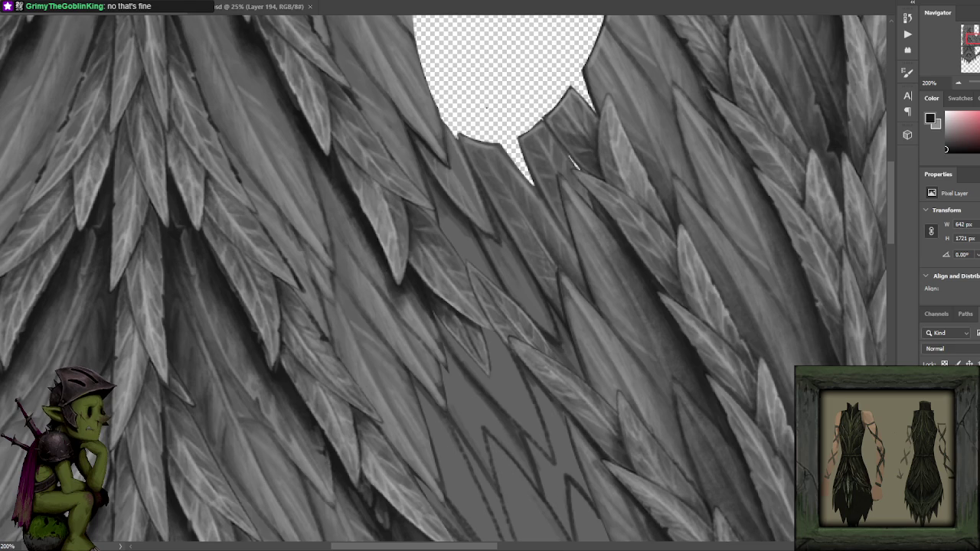
pyautogui.moveTo(487, 246); pyautogui.dragTo(481, 221)
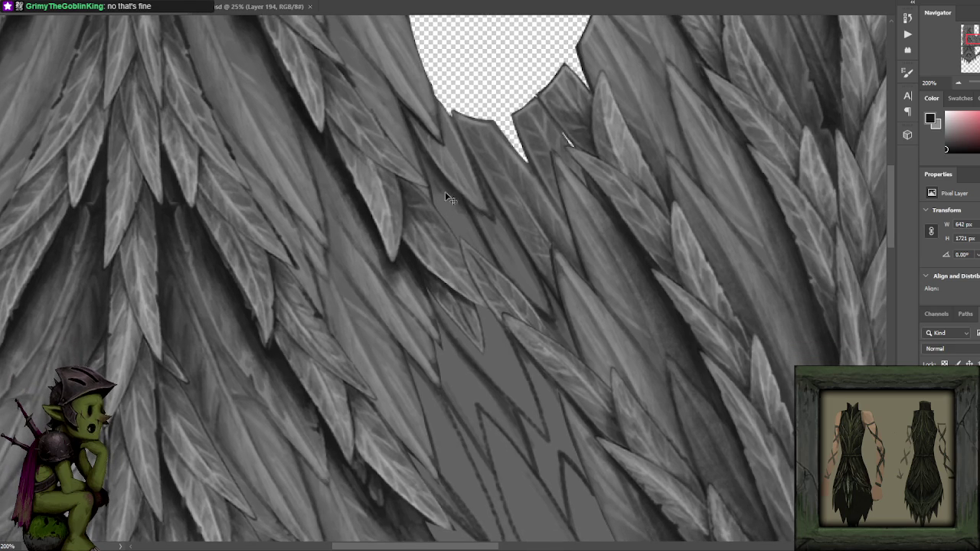
pyautogui.press('x')
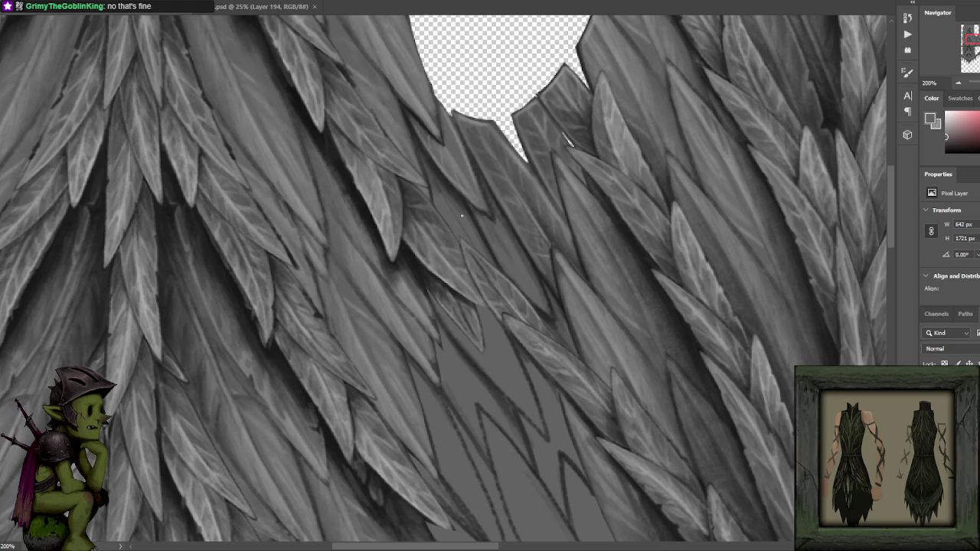
pyautogui.press('x')
pyautogui.keyDown('alt'); pyautogui.click(437, 204); pyautogui.keyUp('alt')
pyautogui.keyDown('alt'); pyautogui.click(435, 162); pyautogui.keyUp('alt')
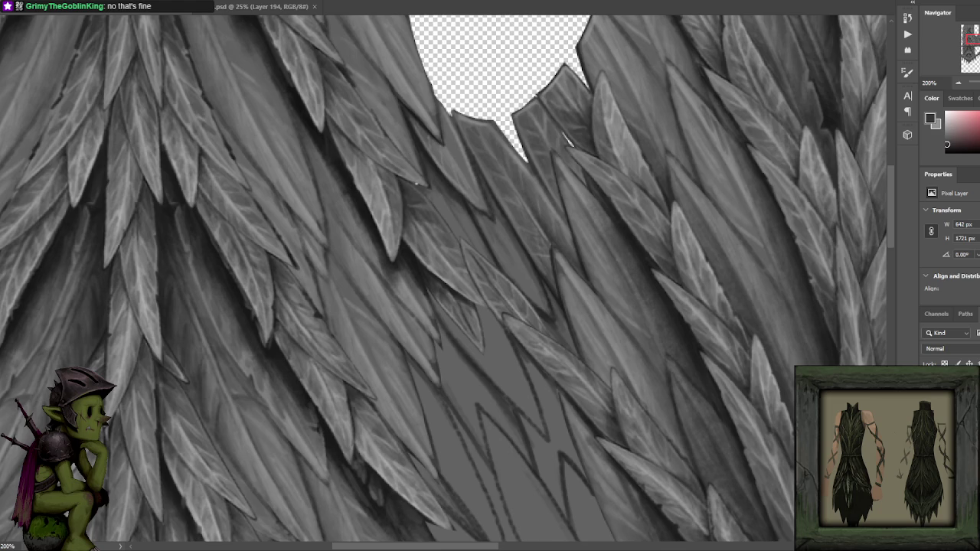
pyautogui.keyDown('alt'); pyautogui.click(298, 92); pyautogui.keyUp('alt')
pyautogui.keyDown('alt'); pyautogui.click(433, 185); pyautogui.keyUp('alt')
pyautogui.keyDown('alt'); pyautogui.click(443, 206); pyautogui.keyUp('alt')
pyautogui.keyDown('alt'); pyautogui.click(436, 191); pyautogui.keyUp('alt')
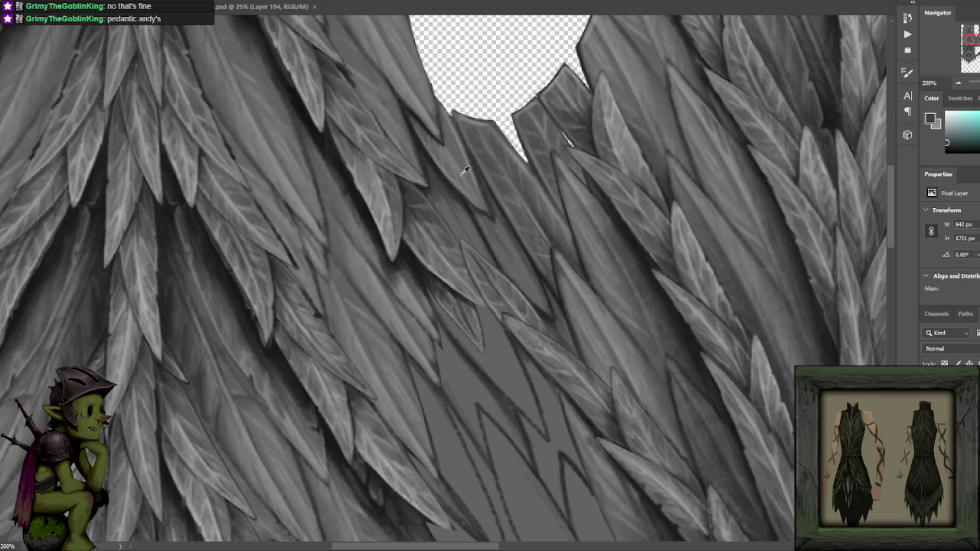
pyautogui.keyDown('alt'); pyautogui.click(337, 162); pyautogui.keyUp('alt')
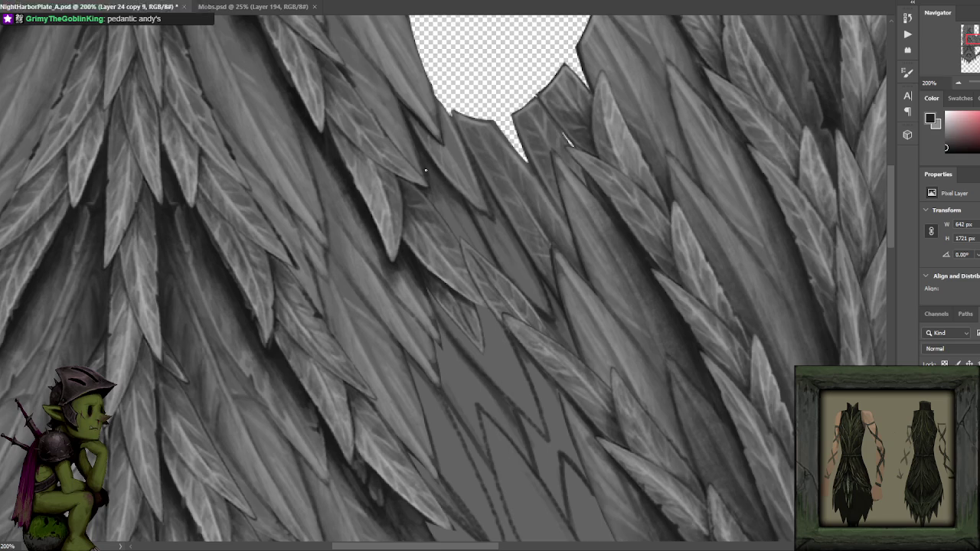
pyautogui.keyDown('alt'); pyautogui.click(457, 205); pyautogui.keyUp('alt')
pyautogui.keyDown('alt'); pyautogui.click(442, 177); pyautogui.keyUp('alt')
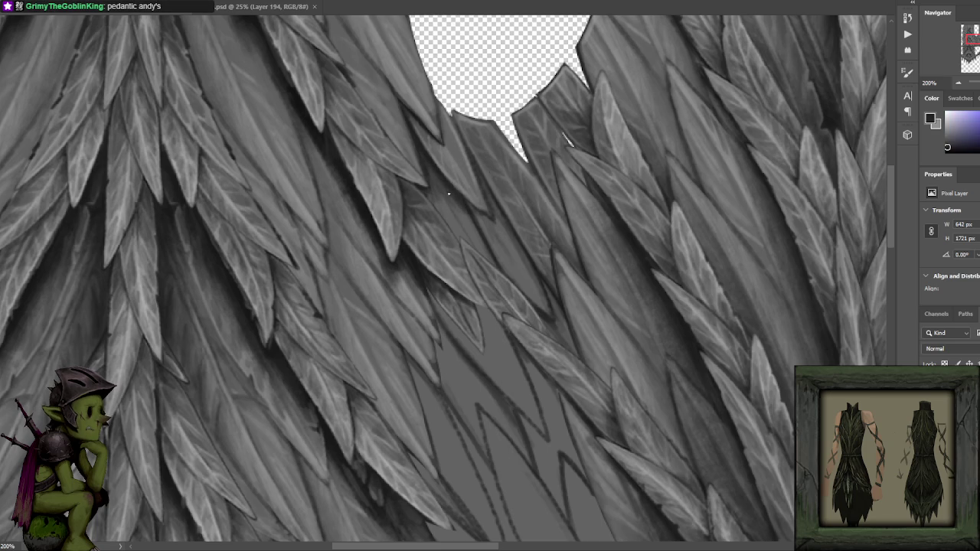
pyautogui.keyDown('alt'); pyautogui.click(459, 201); pyautogui.keyUp('alt')
pyautogui.keyDown('alt'); pyautogui.click(458, 211); pyautogui.keyUp('alt')
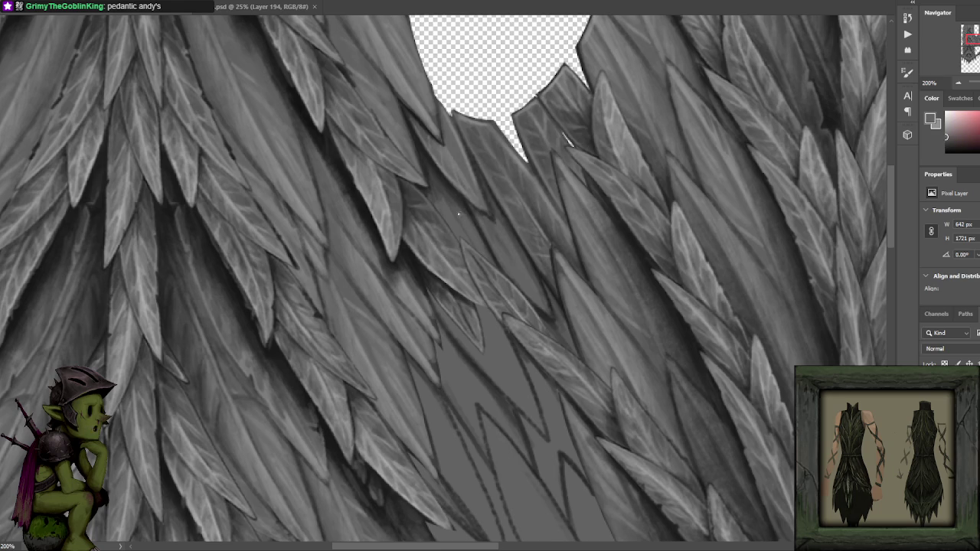
pyautogui.keyDown('alt'); pyautogui.click(444, 182); pyautogui.keyUp('alt')
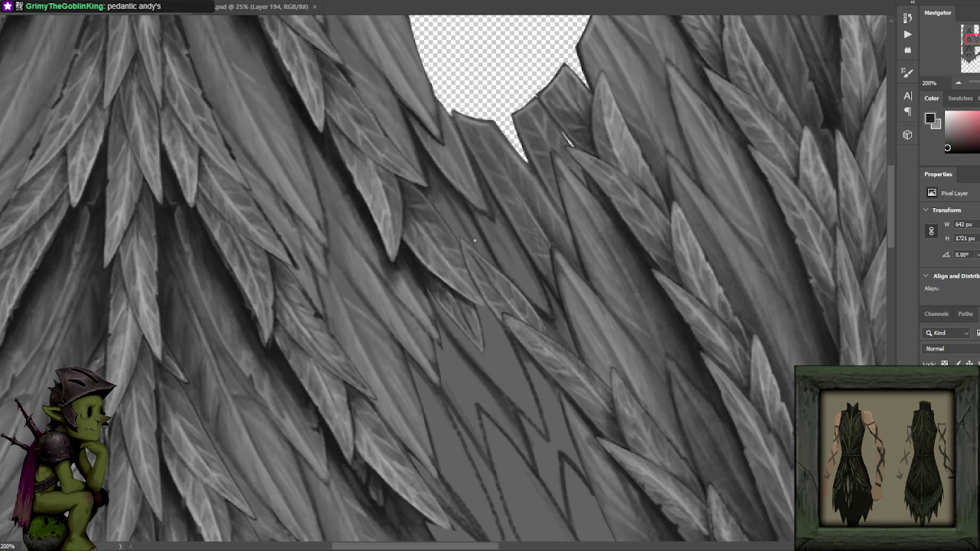
pyautogui.keyDown('alt'); pyautogui.click(451, 193); pyautogui.keyUp('alt')
pyautogui.keyDown('alt'); pyautogui.click(428, 169); pyautogui.keyUp('alt')
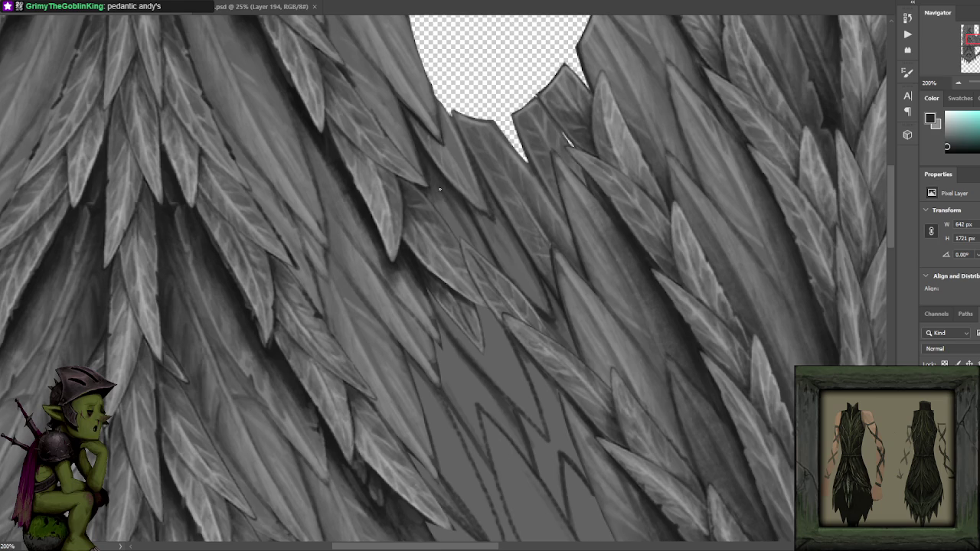
pyautogui.keyDown('alt'); pyautogui.click(432, 170); pyautogui.keyUp('alt')
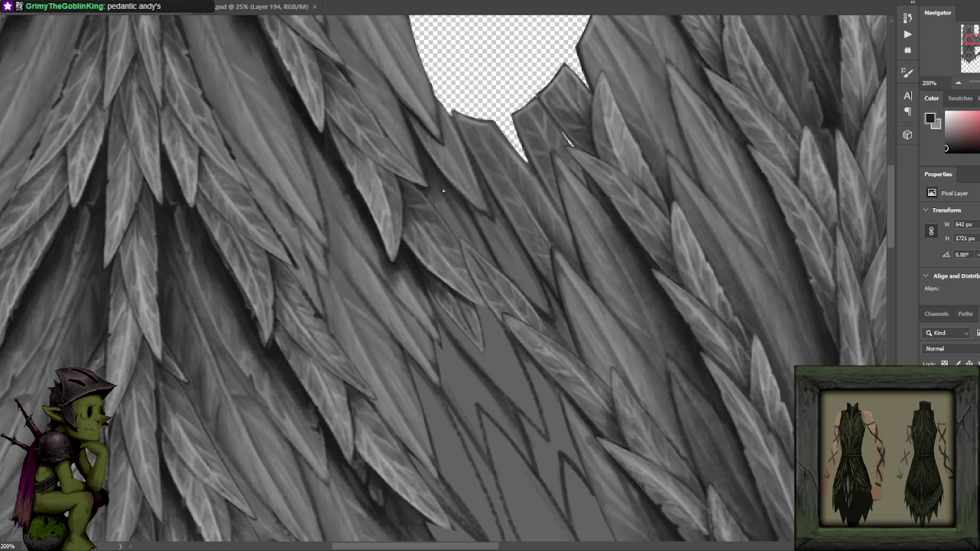
pyautogui.scroll(-1, 465, 193)
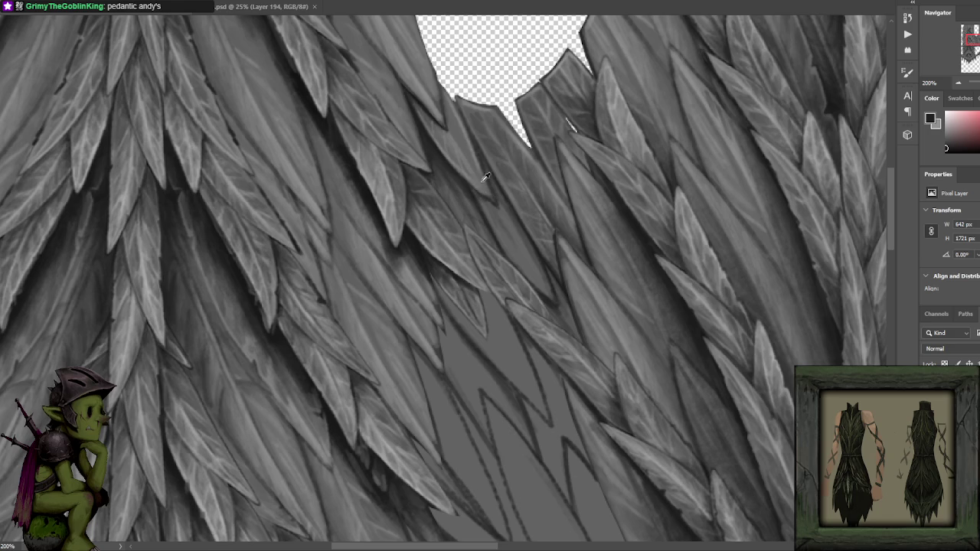
# - Sample mid, dark and light greys from leaves by the gap and paint a small shading stroke
pyautogui.keyDown('alt'); pyautogui.click(451, 242); pyautogui.keyUp('alt')
pyautogui.keyDown('alt'); pyautogui.click(440, 166); pyautogui.keyUp('alt')
pyautogui.keyDown('alt'); pyautogui.click(441, 176); pyautogui.keyUp('alt')
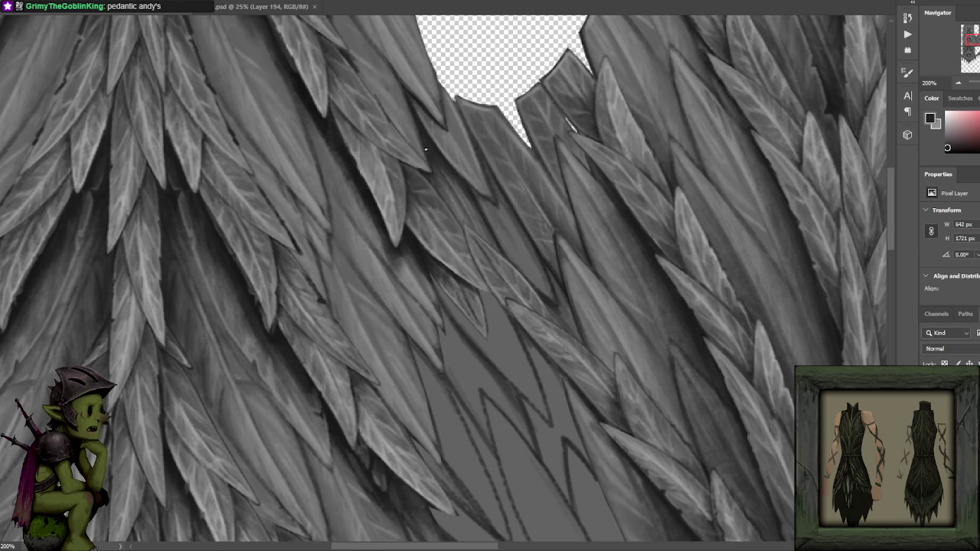
pyautogui.keyDown('alt'); pyautogui.click(432, 215); pyautogui.keyUp('alt')
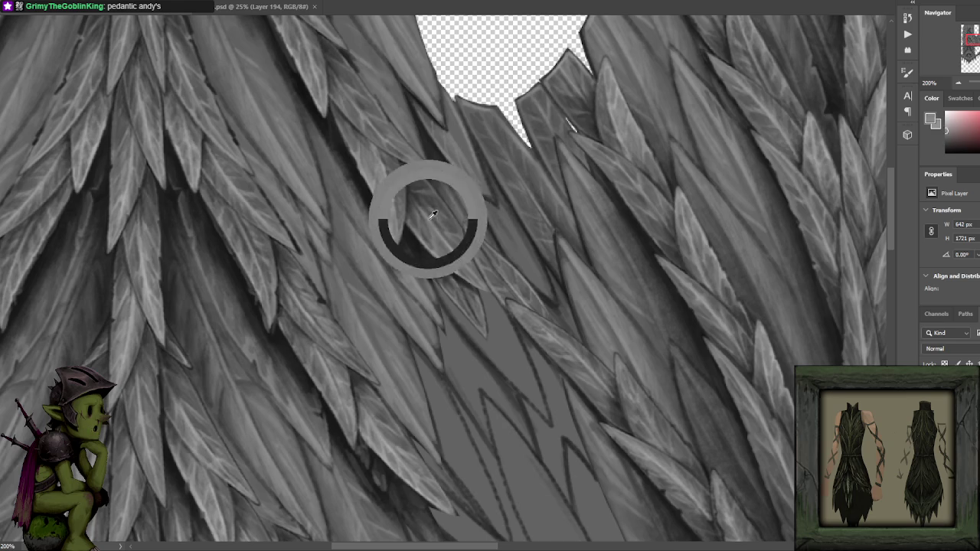
pyautogui.keyDown('alt'); pyautogui.click(422, 127); pyautogui.keyUp('alt')
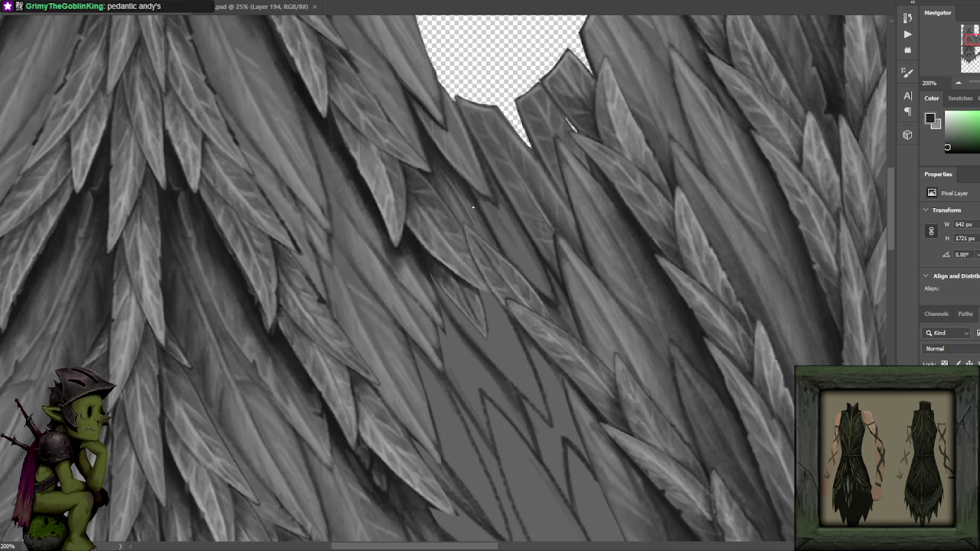
pyautogui.keyDown('alt'); pyautogui.click(448, 191); pyautogui.keyUp('alt')
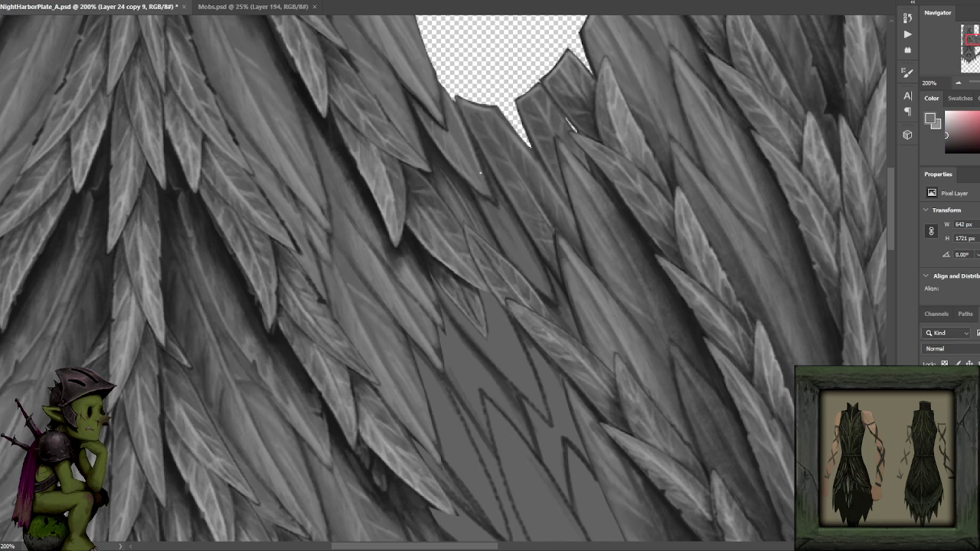
pyautogui.moveTo(480, 174); pyautogui.dragTo(466, 158)
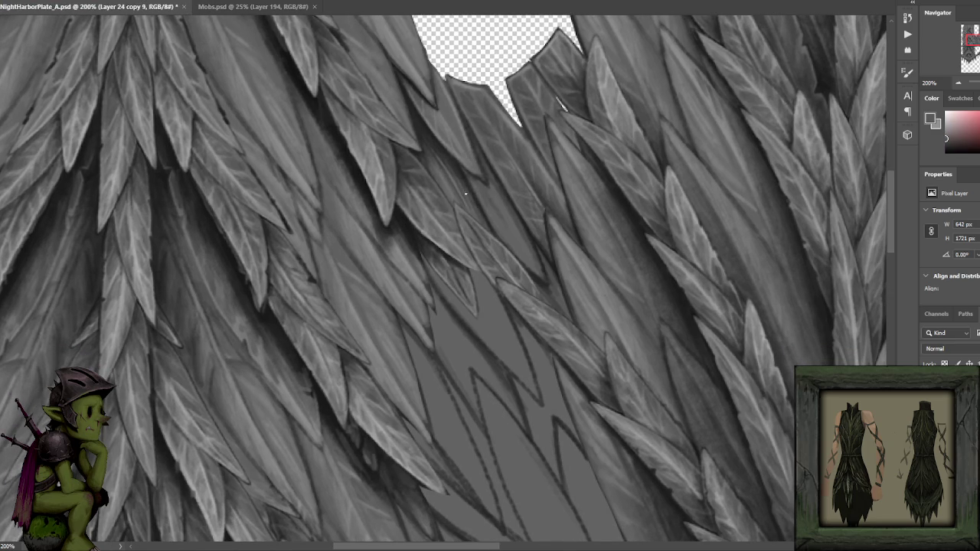
pyautogui.keyDown('alt'); pyautogui.click(482, 222); pyautogui.keyUp('alt')
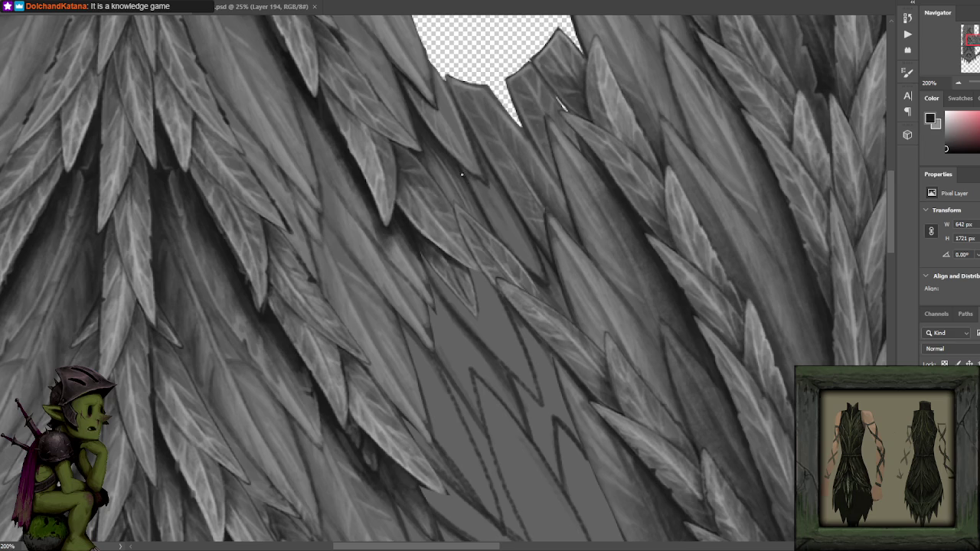
pyautogui.moveTo(487, 231); pyautogui.dragTo(484, 218)
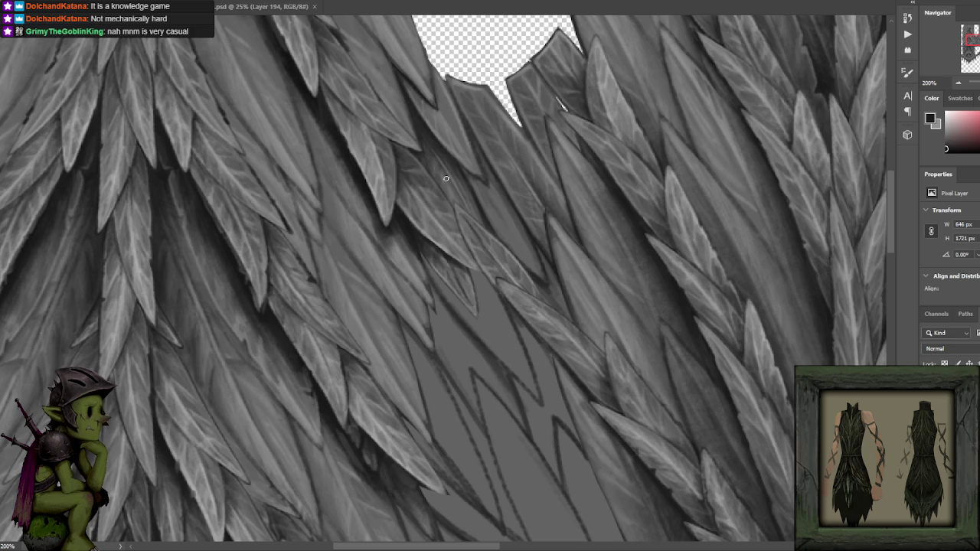
pyautogui.keyDown('alt'); pyautogui.click(486, 196); pyautogui.keyUp('alt')
# - Brush subtle grey shading over leaves near the gap and add dark shadow shading
pyautogui.moveTo(470, 179); pyautogui.dragTo(496, 234)
pyautogui.keyDown('alt'); pyautogui.click(462, 164); pyautogui.keyUp('alt')
pyautogui.keyDown('alt'); pyautogui.click(369, 173); pyautogui.keyUp('alt')
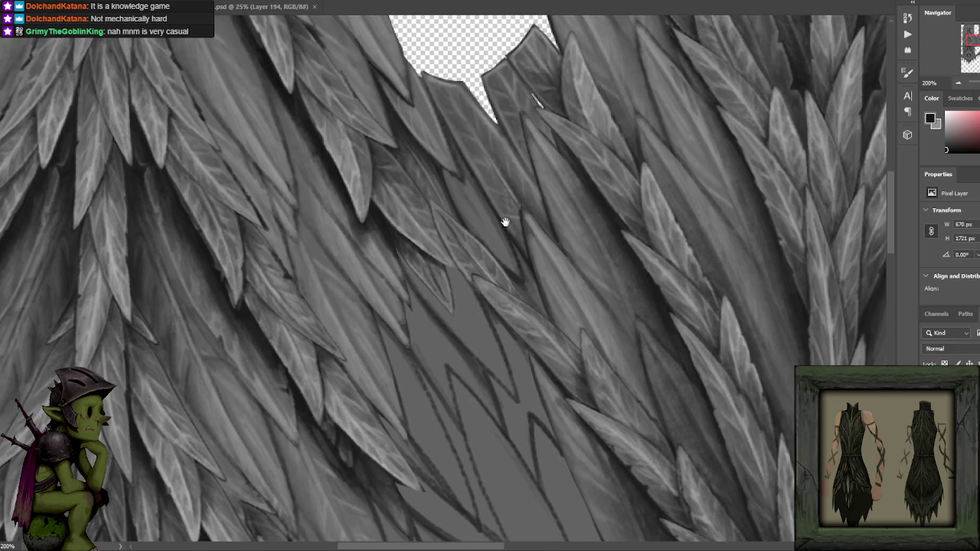
pyautogui.moveTo(514, 211); pyautogui.dragTo(505, 221)
pyautogui.keyDown('alt'); pyautogui.click(507, 255); pyautogui.keyUp('alt')
pyautogui.keyDown('alt'); pyautogui.click(527, 291); pyautogui.keyUp('alt')
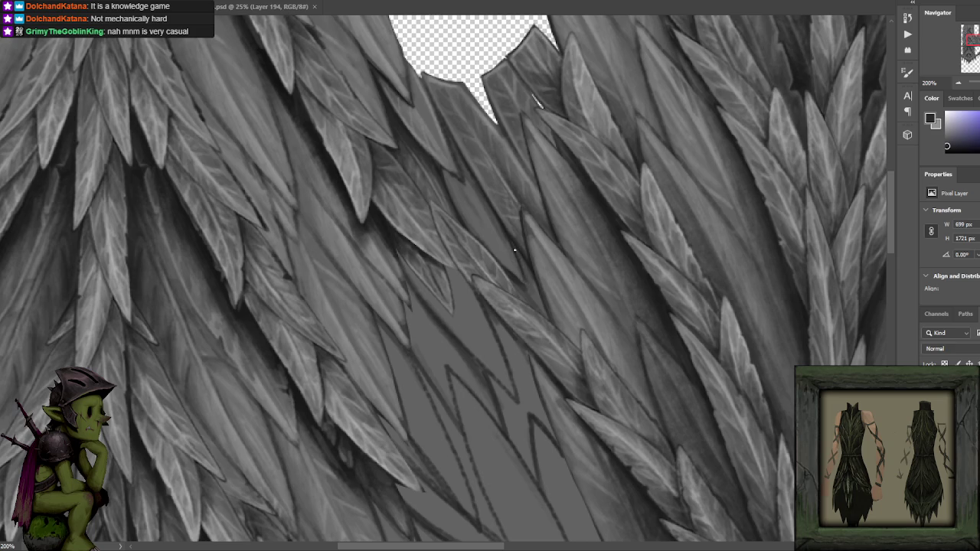
# - Sample further light greys and near-black shadow tones from the leaves, then zoom out
pyautogui.keyDown('alt'); pyautogui.click(482, 203); pyautogui.keyUp('alt')
pyautogui.keyDown('alt'); pyautogui.click(459, 182); pyautogui.keyUp('alt')
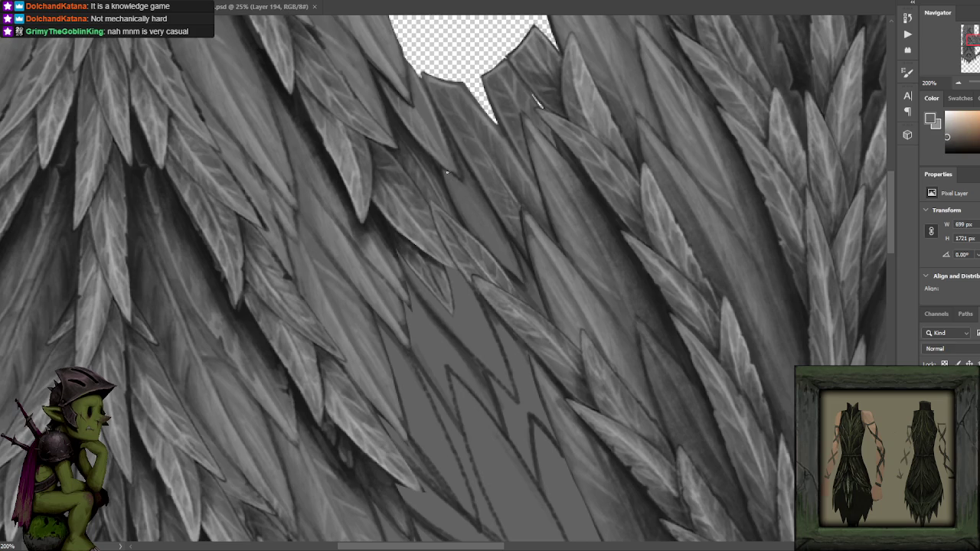
pyautogui.keyDown('alt'); pyautogui.click(437, 153); pyautogui.keyUp('alt')
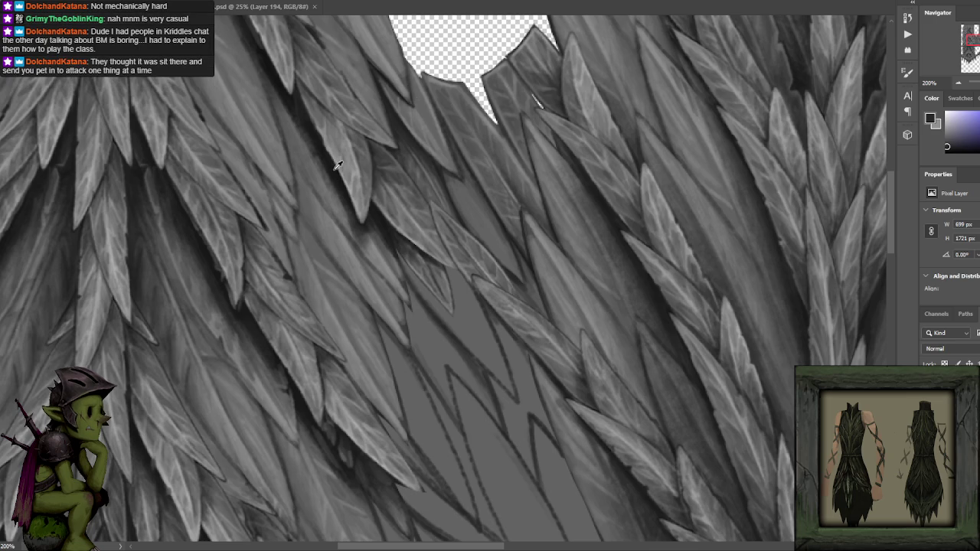
pyautogui.keyDown('alt'); pyautogui.click(323, 132); pyautogui.keyUp('alt')
pyautogui.keyDown('alt'); pyautogui.click(323, 147); pyautogui.keyUp('alt')
pyautogui.hotkey('ctrl', '-')
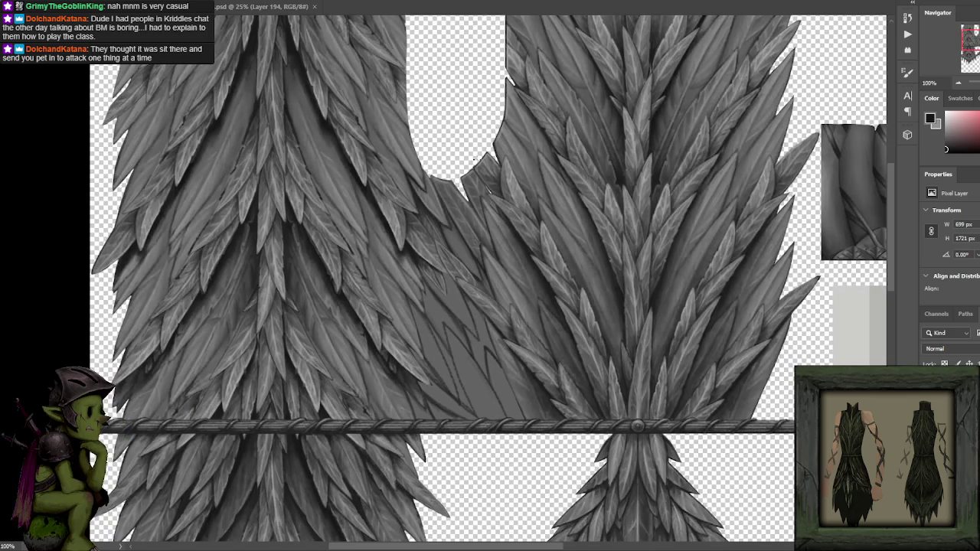
pyautogui.hotkey('ctrl', '+')
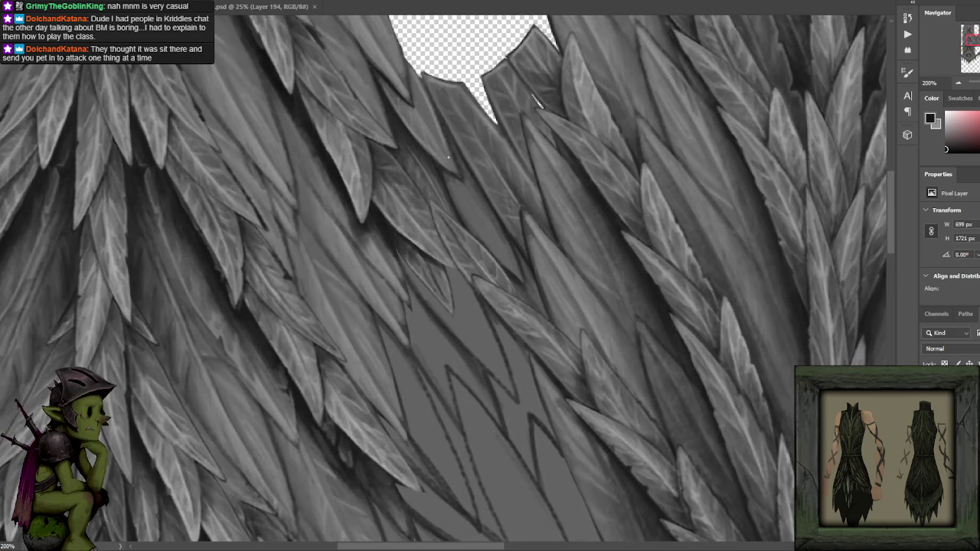
pyautogui.keyDown('alt'); pyautogui.click(356, 143); pyautogui.keyUp('alt')
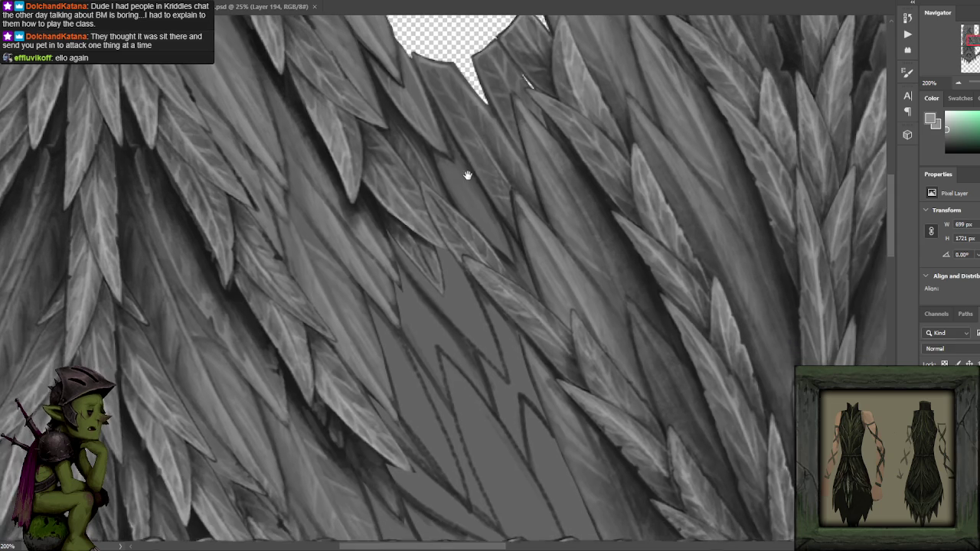
pyautogui.moveTo(475, 193); pyautogui.dragTo(466, 173)
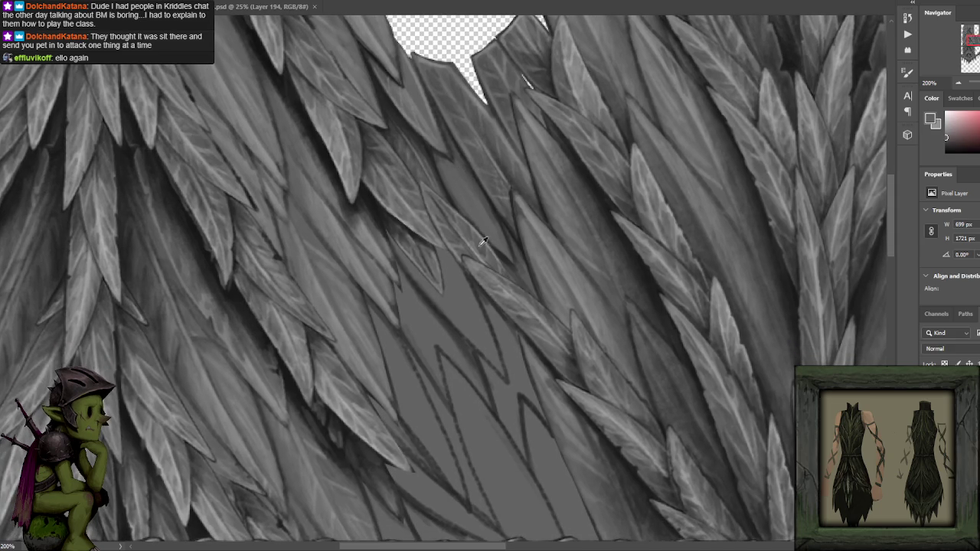
pyautogui.hotkey('ctrl', '-')
pyautogui.hotkey('ctrl', '+')
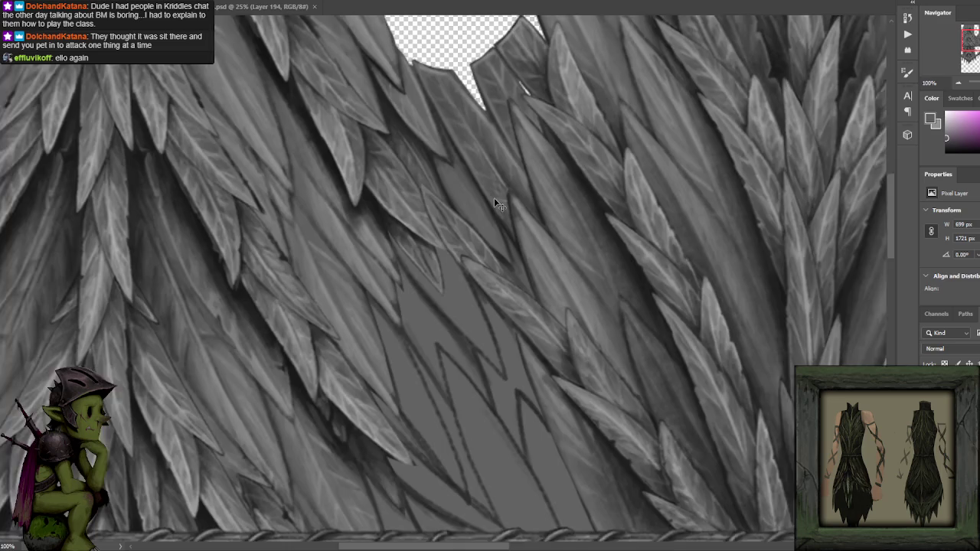
pyautogui.keyDown('alt'); pyautogui.click(397, 220); pyautogui.keyUp('alt')
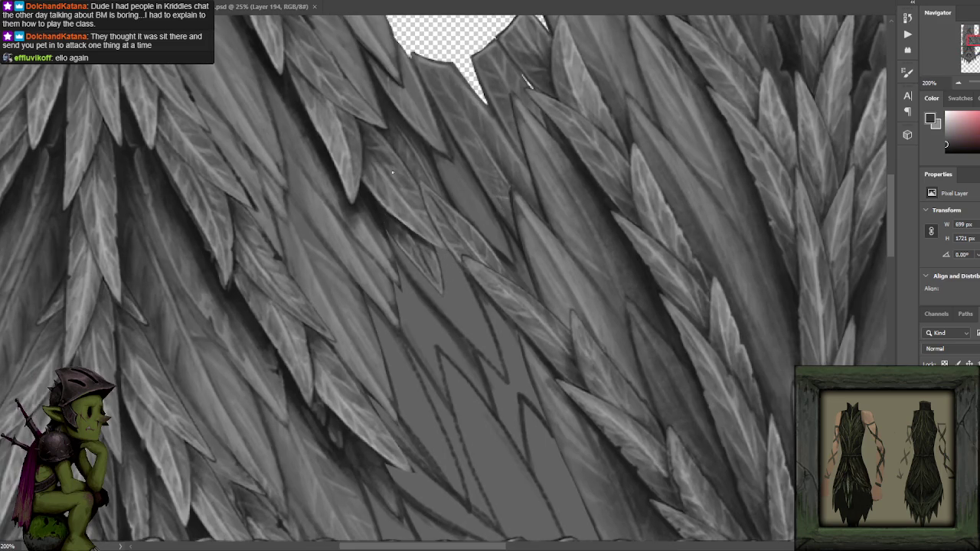
pyautogui.keyDown('alt'); pyautogui.click(374, 205); pyautogui.keyUp('alt')
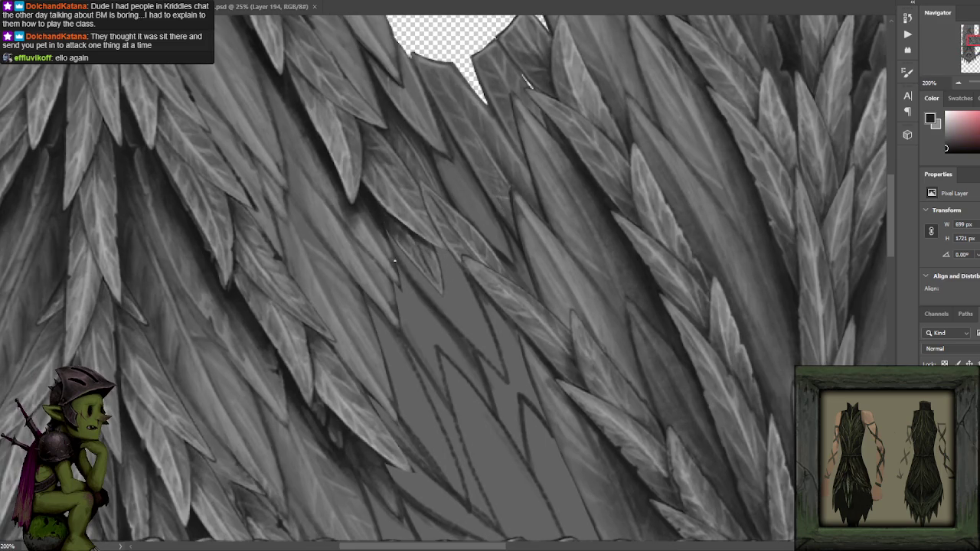
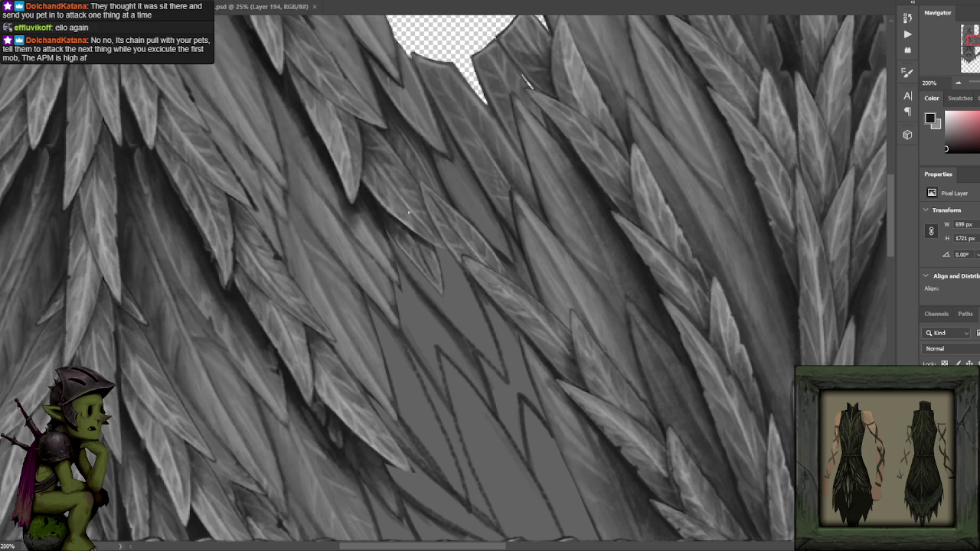
# - Darken the shading along the leaf edges near the neckline, then sample lighter greys
pyautogui.moveTo(369, 174); pyautogui.dragTo(416, 227)
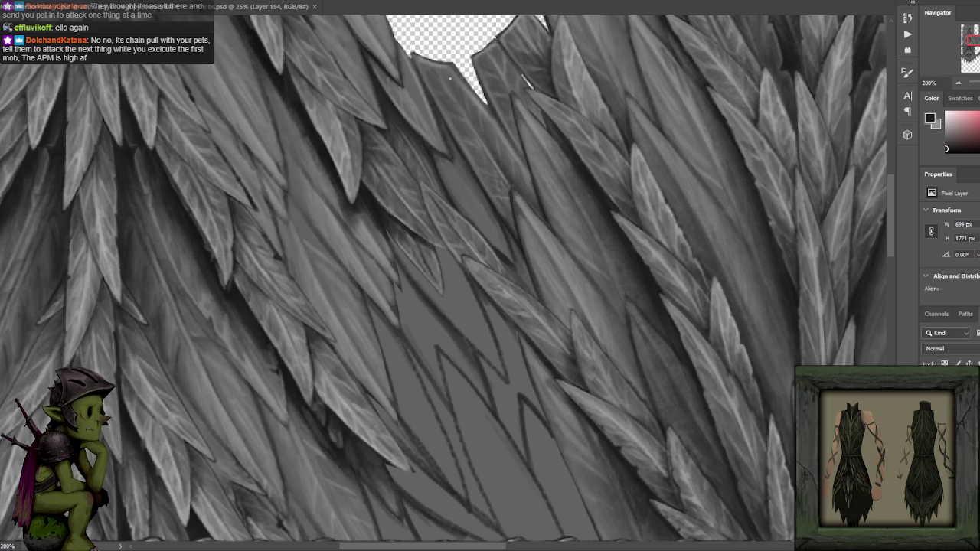
pyautogui.keyDown('alt'); pyautogui.click(343, 140); pyautogui.keyUp('alt')
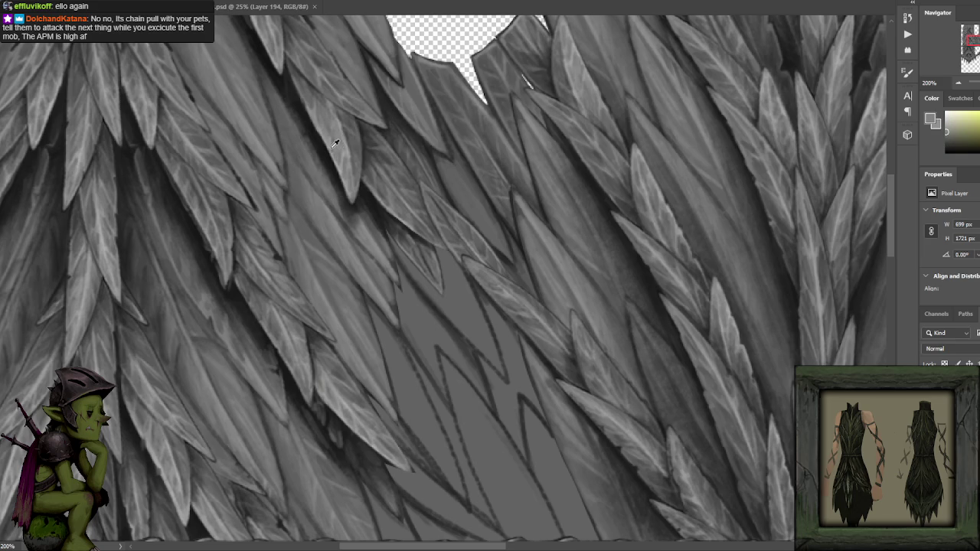
pyautogui.keyDown('alt'); pyautogui.click(341, 142); pyautogui.keyUp('alt')
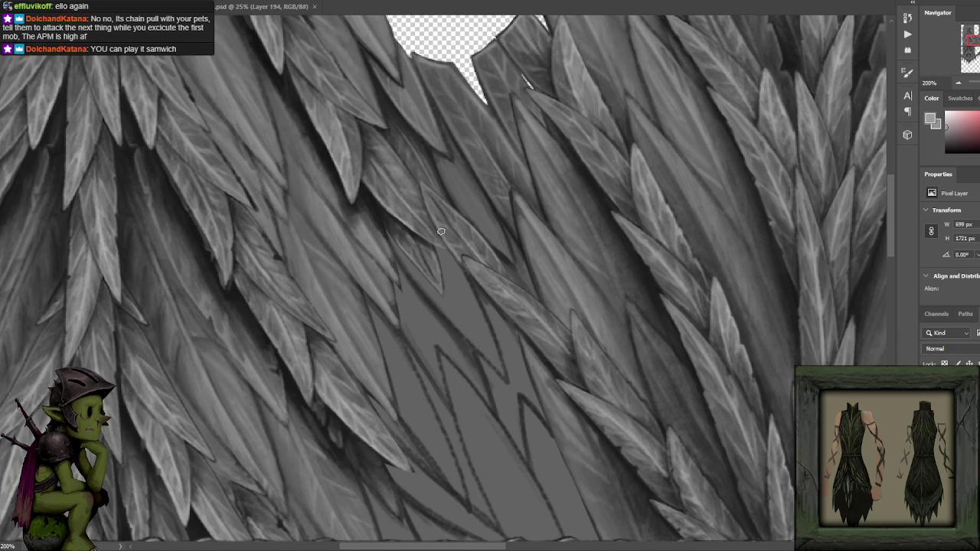
pyautogui.scroll(-3, 442, 194)
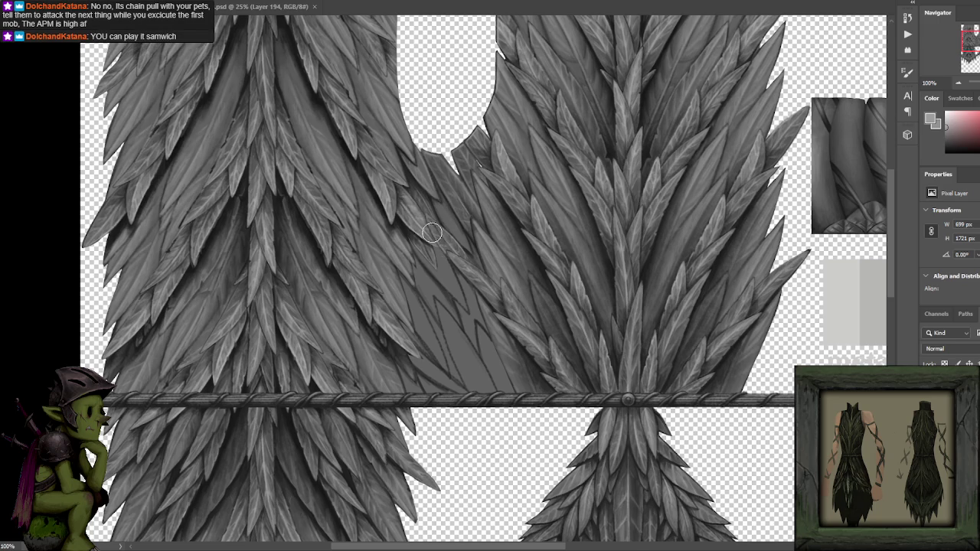
pyautogui.scroll(1, 437, 186)
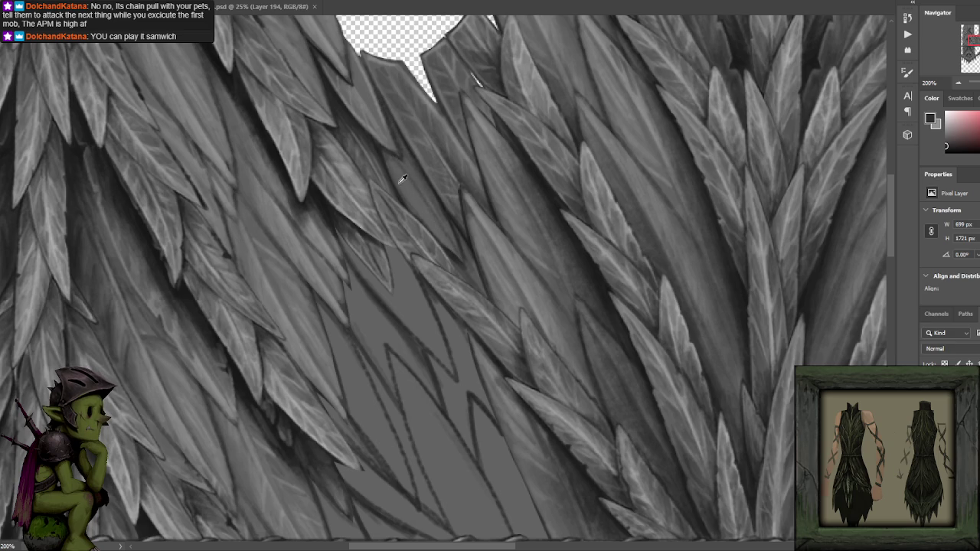
# - Add a dark grey stroke along another leaf edge, then undo it
pyautogui.keyDown('alt'); pyautogui.click(381, 145); pyautogui.keyUp('alt')
pyautogui.moveTo(405, 205)
pyautogui.mouseDown()
pyautogui.moveTo(416, 198)
pyautogui.moveTo(400, 151)
pyautogui.mouseUp()
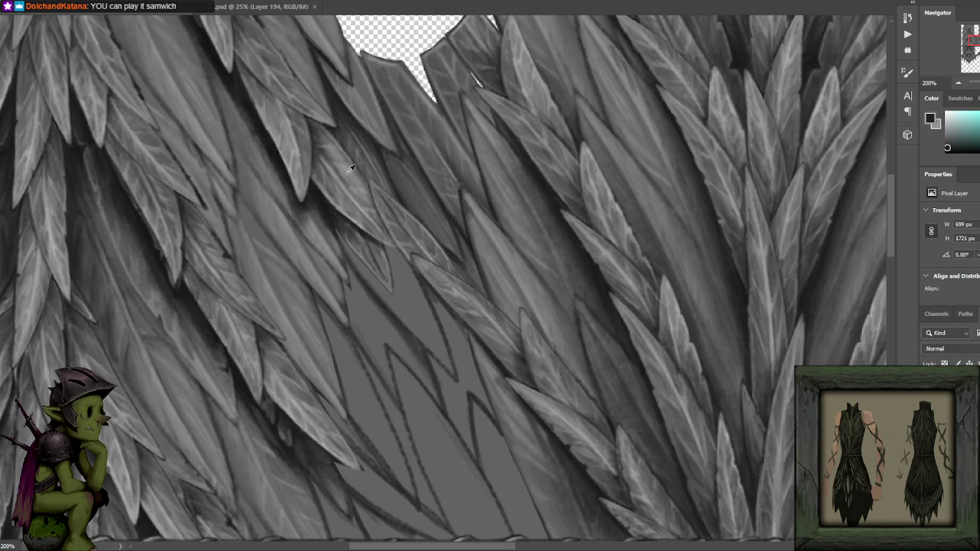
pyautogui.keyDown('alt'); pyautogui.click(290, 159); pyautogui.keyUp('alt')
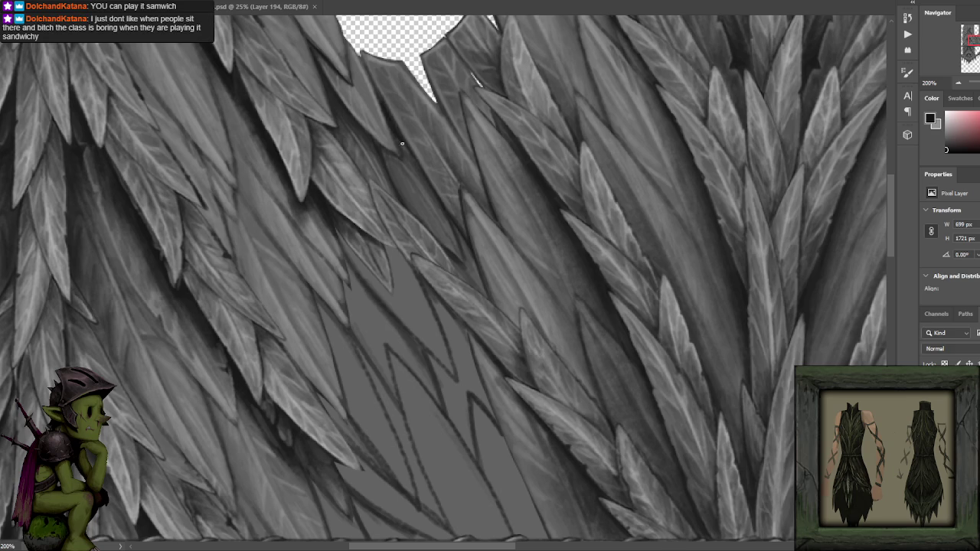
pyautogui.scroll(3, 393, 189)
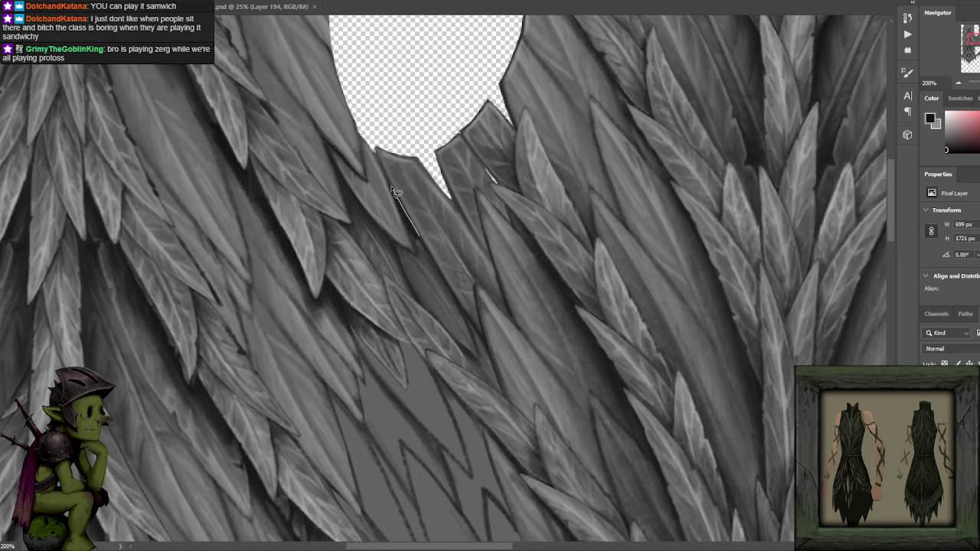
pyautogui.hotkey('ctrl', 'z')
# - Lasso a thin strip along the leaf edge, delete it to transparency, and deselect
pyautogui.moveTo(389, 184)
pyautogui.mouseDown()
pyautogui.moveTo(423, 243)
pyautogui.moveTo(392, 187)
pyautogui.mouseUp()
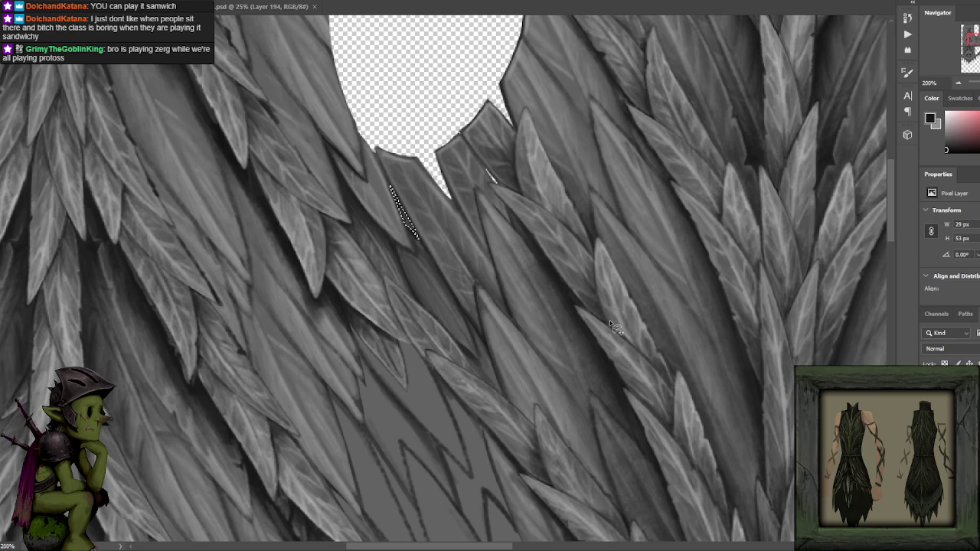
pyautogui.press('Delete')
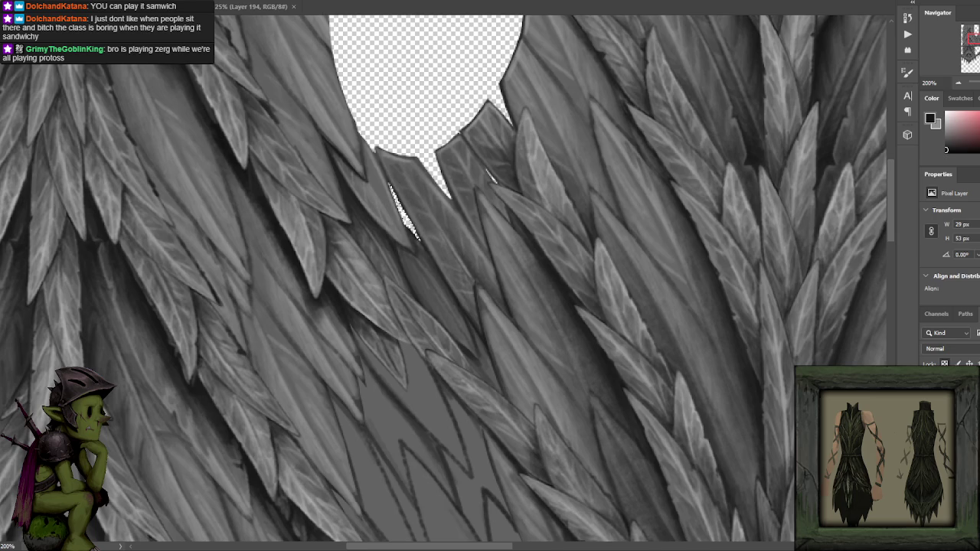
pyautogui.hotkey('ctrl', 'd')
pyautogui.scroll(-3, 647, 191)
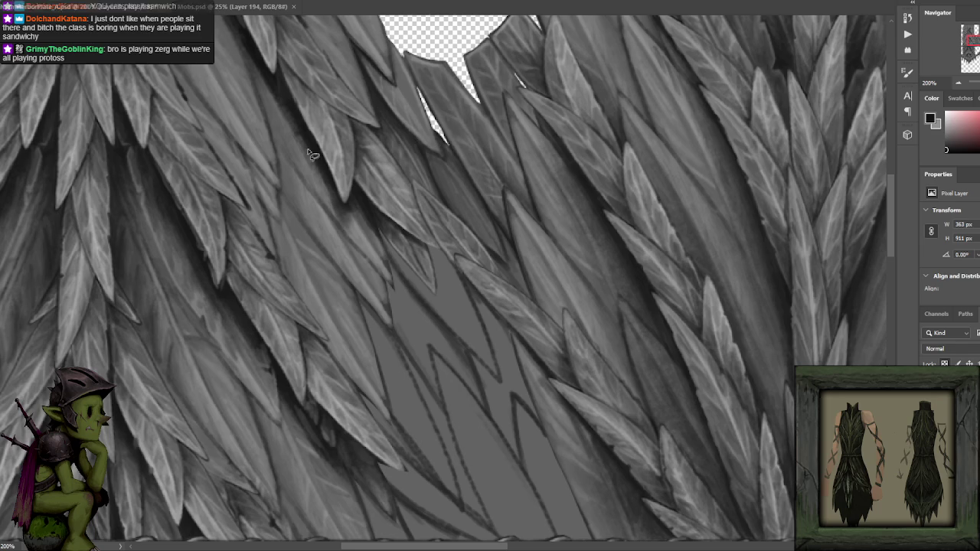
pyautogui.keyDown('alt'); pyautogui.click(435, 154); pyautogui.keyUp('alt')
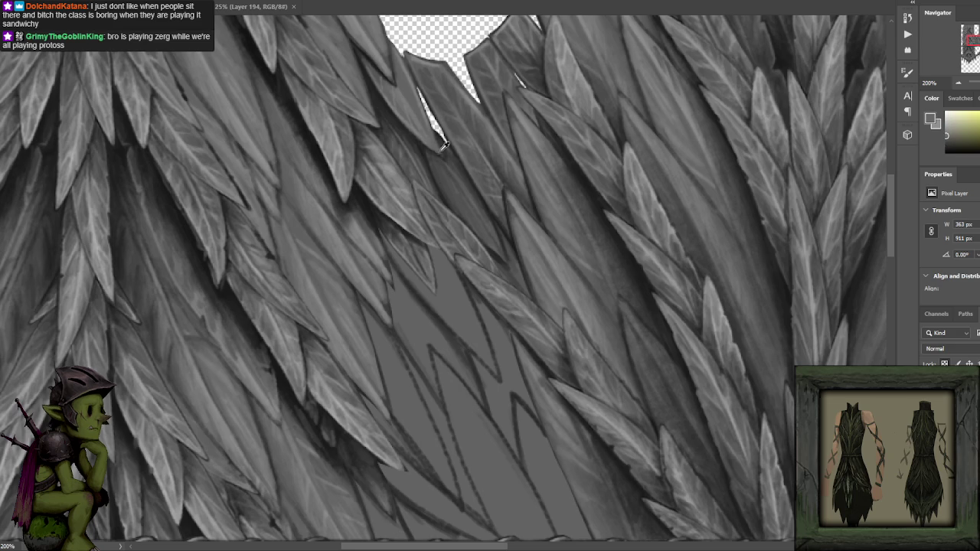
pyautogui.keyDown('alt'); pyautogui.click(438, 155); pyautogui.keyUp('alt')
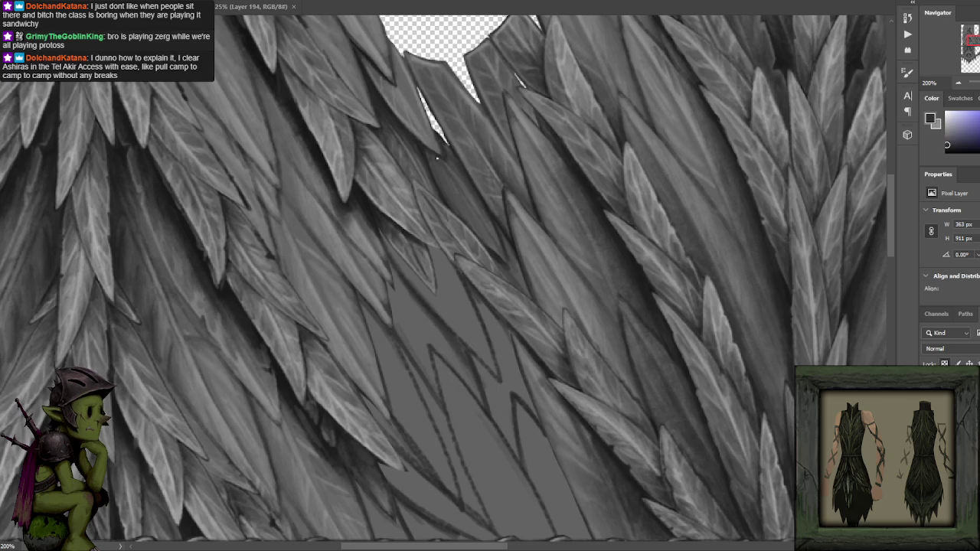
pyautogui.keyDown('alt'); pyautogui.click(321, 157); pyautogui.keyUp('alt')
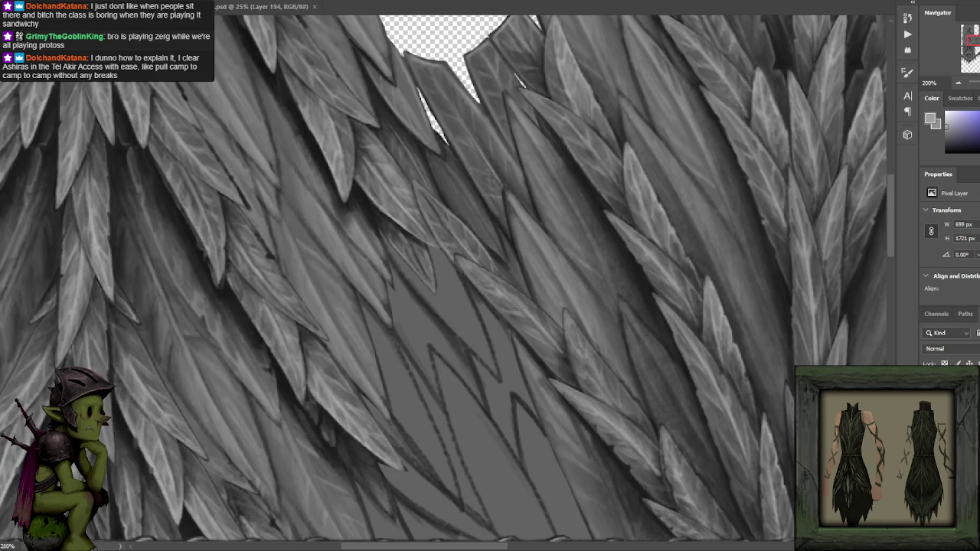
pyautogui.keyDown('alt'); pyautogui.click(440, 159); pyautogui.keyUp('alt')
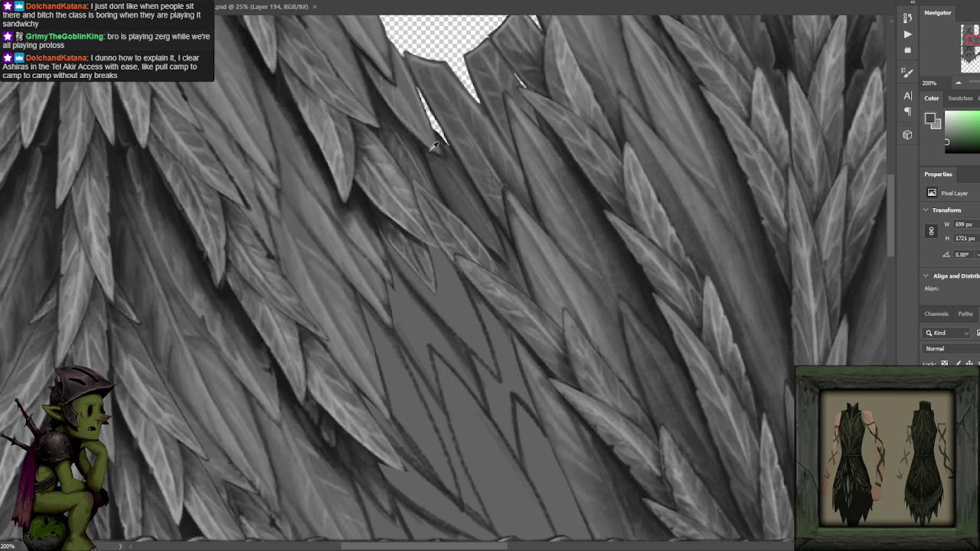
pyautogui.keyDown('alt'); pyautogui.click(419, 141); pyautogui.keyUp('alt')
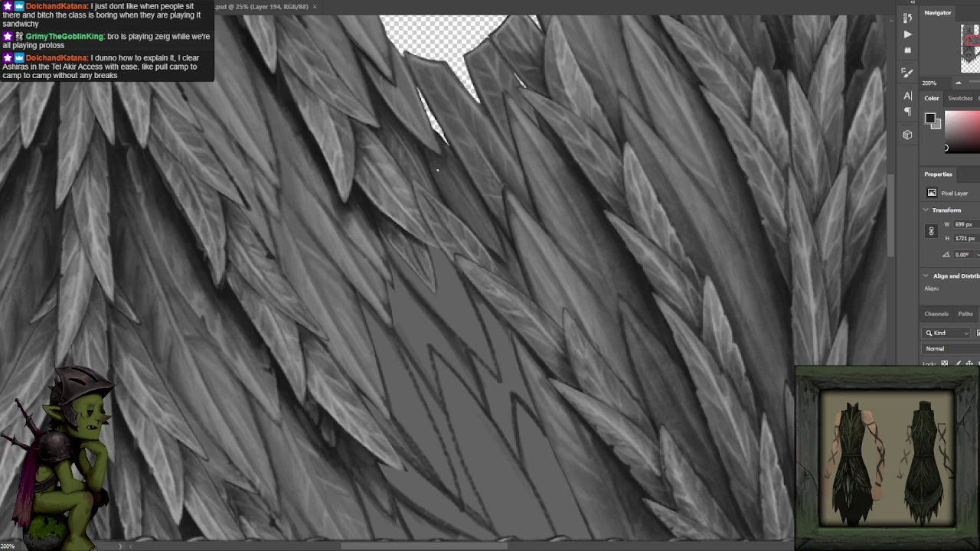
pyautogui.keyDown('alt'); pyautogui.click(435, 155); pyautogui.keyUp('alt')
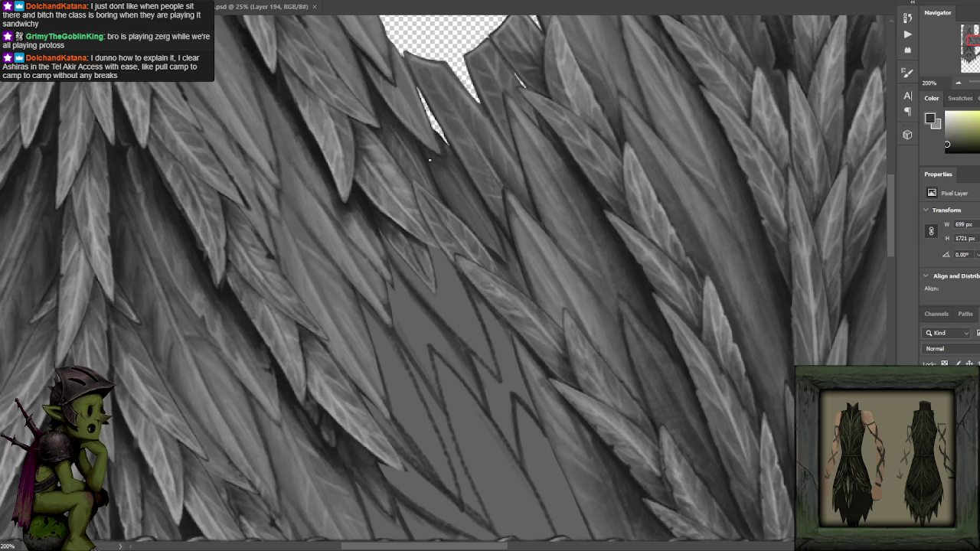
pyautogui.keyDown('alt'); pyautogui.click(430, 153); pyautogui.keyUp('alt')
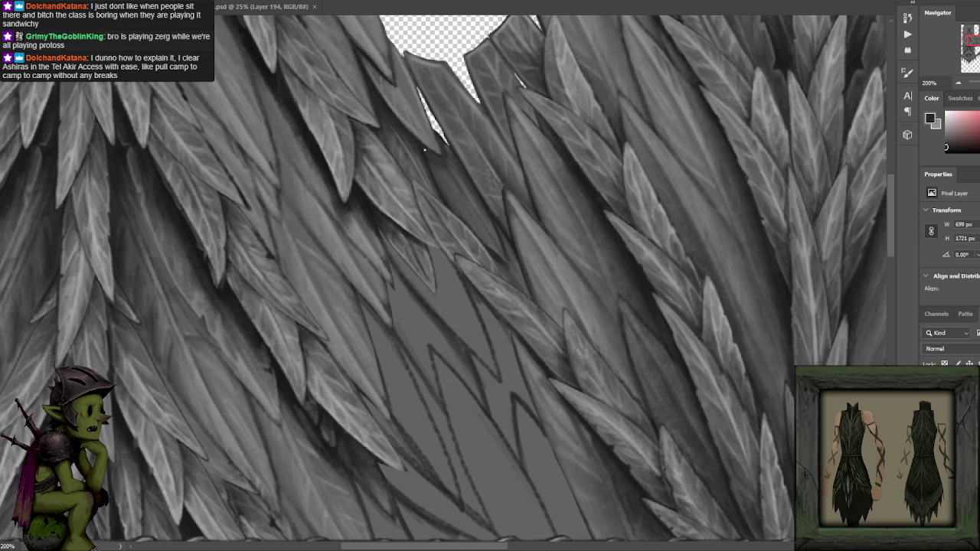
pyautogui.keyDown('alt'); pyautogui.click(447, 157); pyautogui.keyUp('alt')
pyautogui.keyDown('alt'); pyautogui.click(443, 159); pyautogui.keyUp('alt')
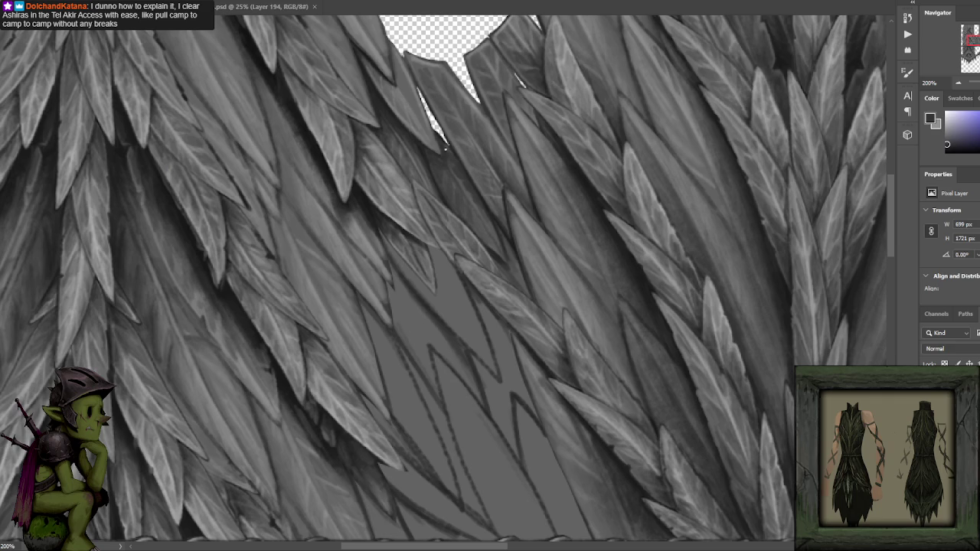
# - Sample several light and dark leaf greys near the neckline gap
pyautogui.scroll(-2, 459, 165)
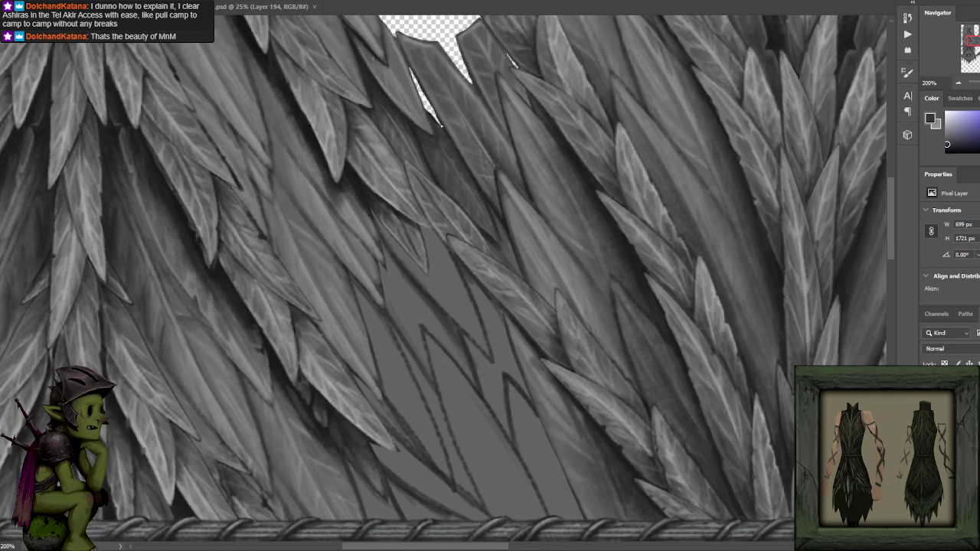
pyautogui.keyDown('alt'); pyautogui.click(389, 175); pyautogui.keyUp('alt')
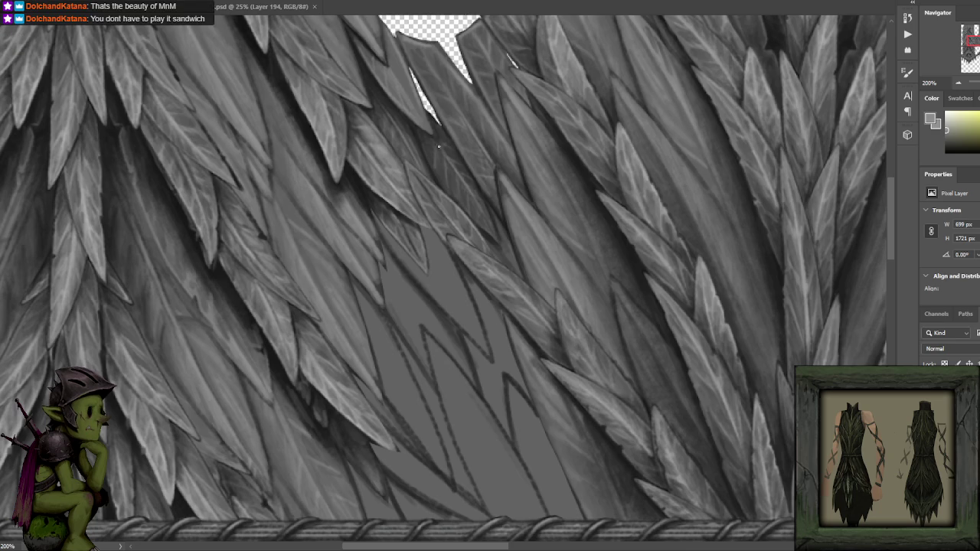
pyautogui.keyDown('alt'); pyautogui.click(437, 128); pyautogui.keyUp('alt')
pyautogui.keyDown('alt'); pyautogui.click(374, 192); pyautogui.keyUp('alt')
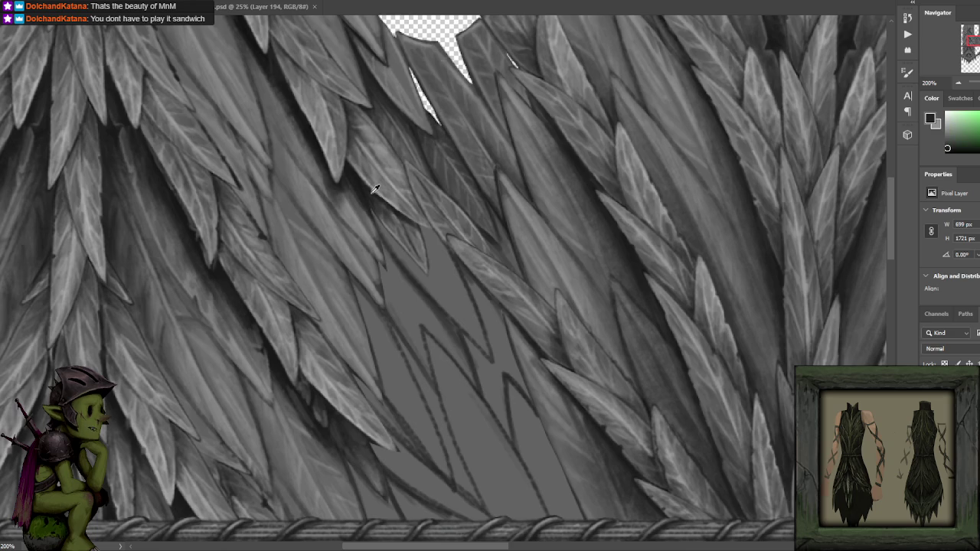
pyautogui.keyDown('alt'); pyautogui.click(374, 191); pyautogui.keyUp('alt')
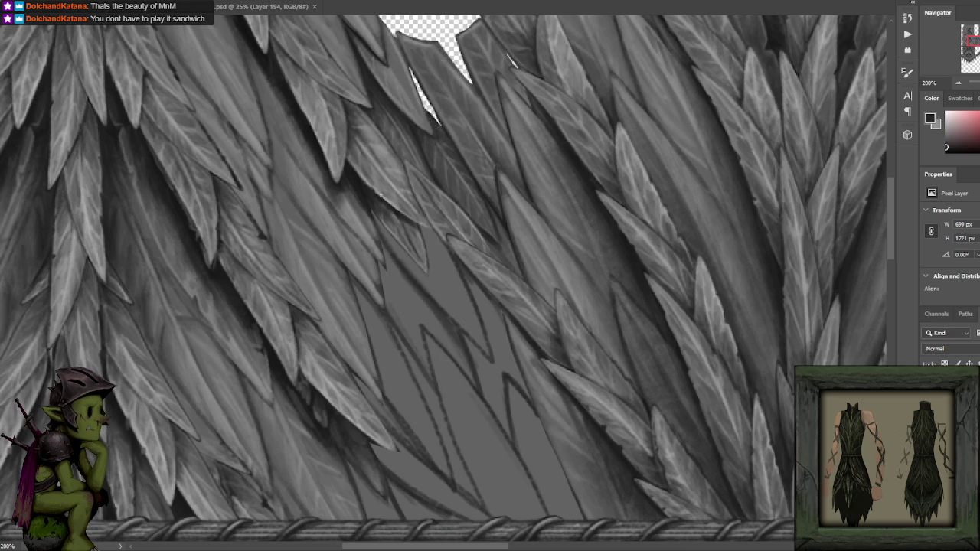
pyautogui.keyDown('alt'); pyautogui.click(367, 192); pyautogui.keyUp('alt')
pyautogui.keyDown('alt'); pyautogui.click(373, 188); pyautogui.keyUp('alt')
pyautogui.keyDown('alt'); pyautogui.click(377, 182); pyautogui.keyUp('alt')
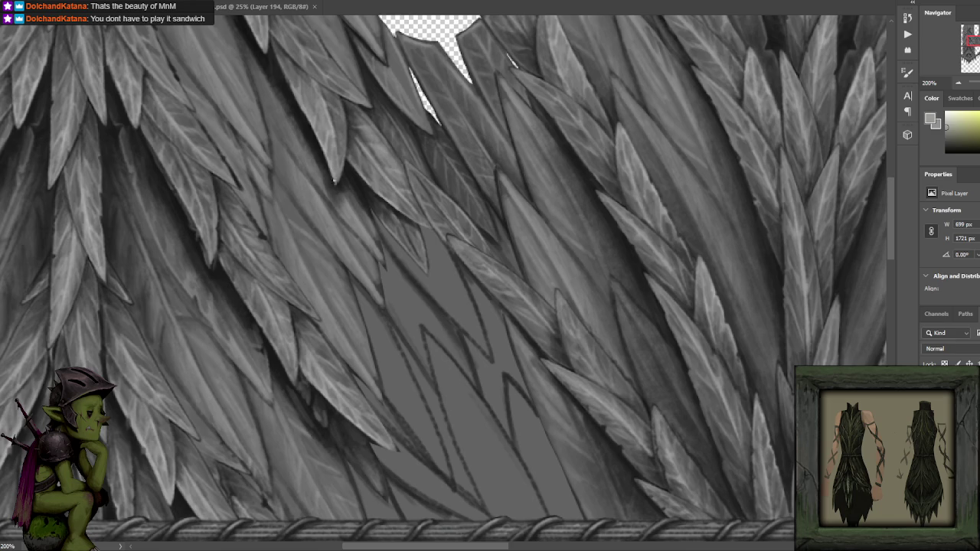
# - Paint a dark stroke on the leaf tip below the gap, then sample more shades
pyautogui.moveTo(340, 184); pyautogui.dragTo(332, 169)
pyautogui.press('d')
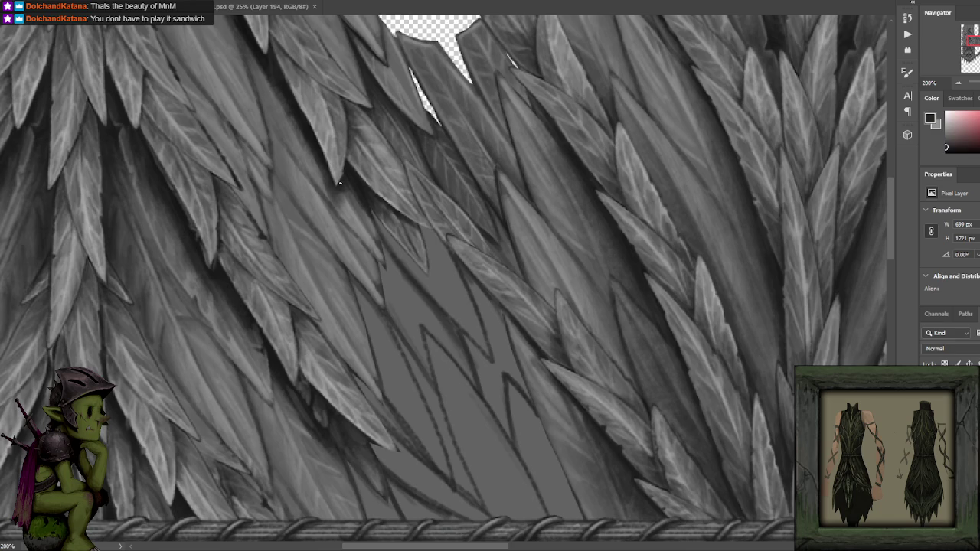
pyautogui.keyDown('alt'); pyautogui.click(343, 171); pyautogui.keyUp('alt')
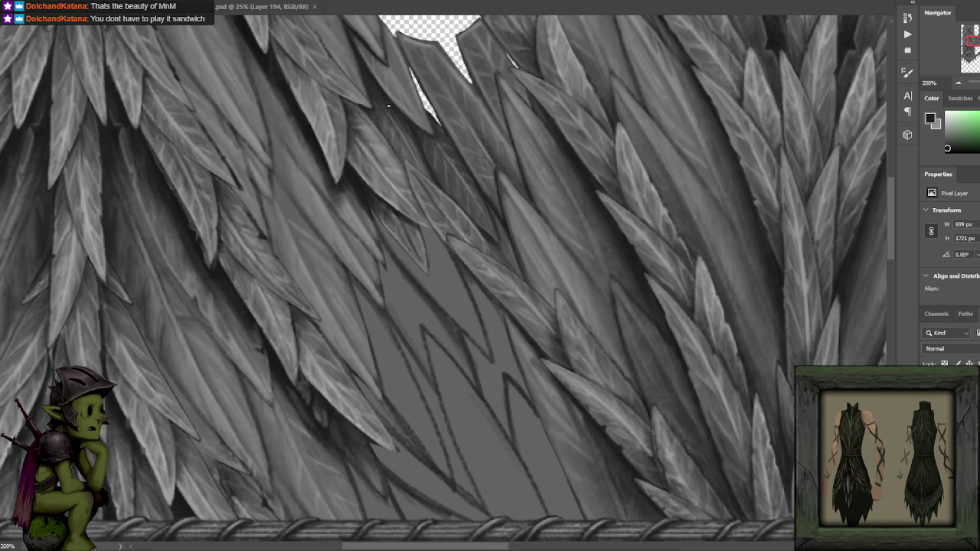
pyautogui.keyDown('alt'); pyautogui.click(332, 181); pyautogui.keyUp('alt')
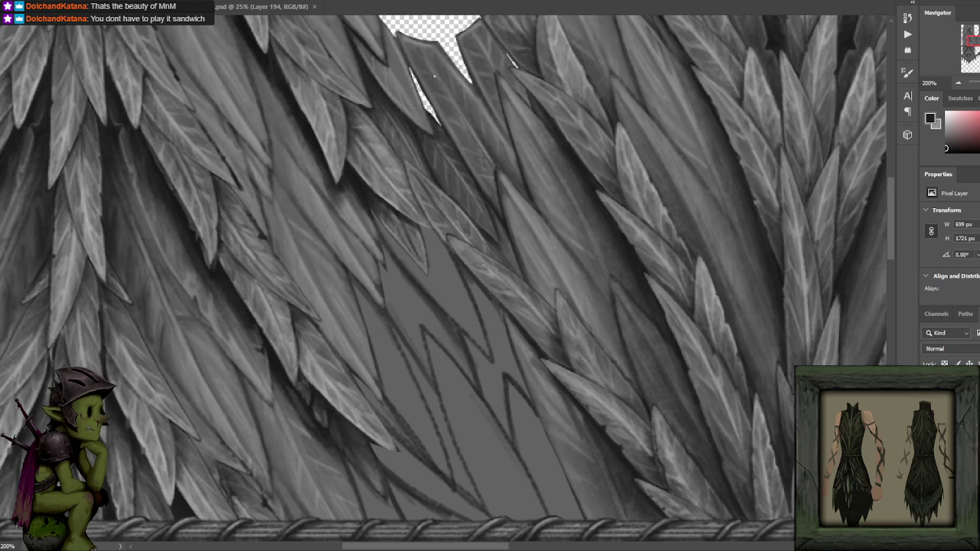
pyautogui.keyDown('alt'); pyautogui.click(356, 164); pyautogui.keyUp('alt')
pyautogui.keyDown('alt'); pyautogui.click(349, 159); pyautogui.keyUp('alt')
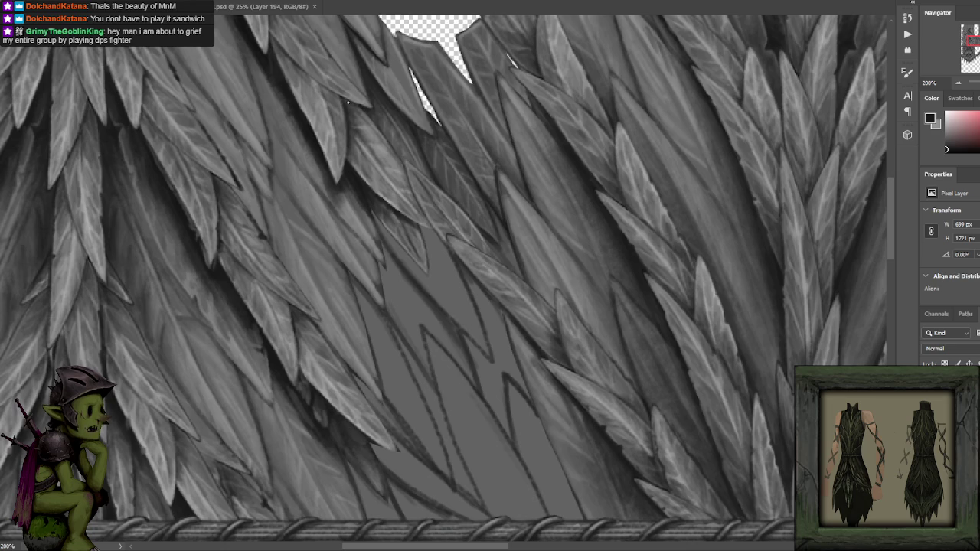
pyautogui.moveTo(362, 111)
pyautogui.mouseDown()
pyautogui.moveTo(420, 245)
pyautogui.moveTo(378, 204)
pyautogui.mouseUp()
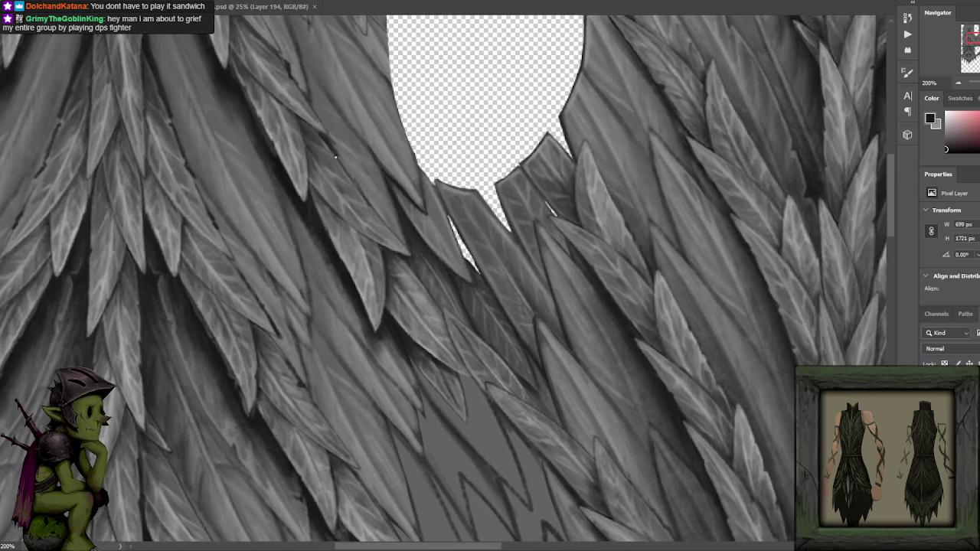
# - Sample mid greys from the painted leaves and swap to the darker colour
pyautogui.scroll(-2, 453, 191)
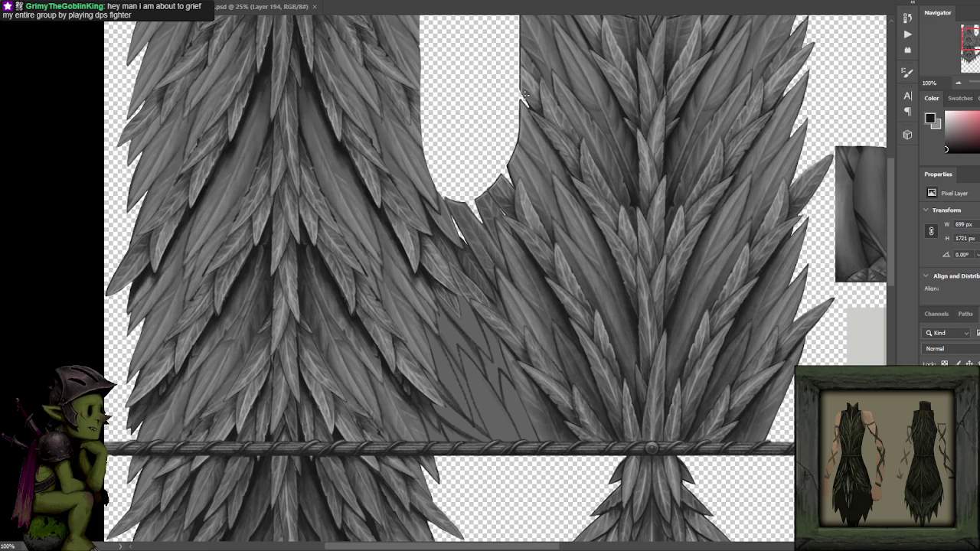
pyautogui.scroll(2, 419, 195)
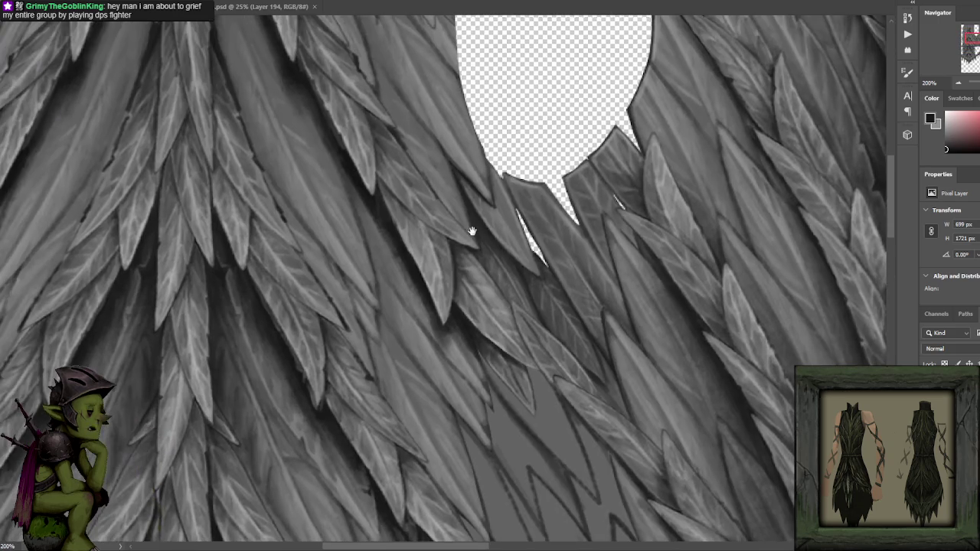
pyautogui.keyDown('alt'); pyautogui.click(388, 253); pyautogui.keyUp('alt')
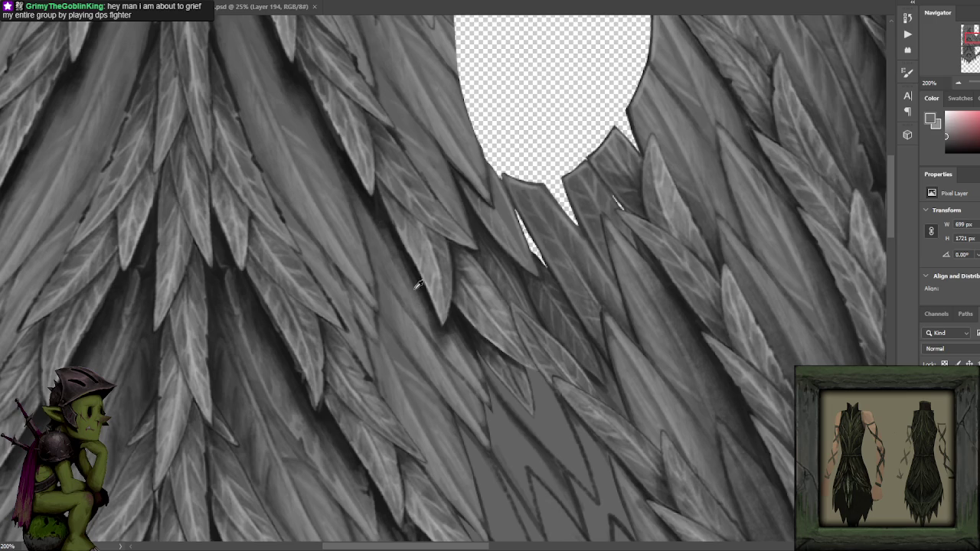
pyautogui.keyDown('alt'); pyautogui.click(386, 233); pyautogui.keyUp('alt')
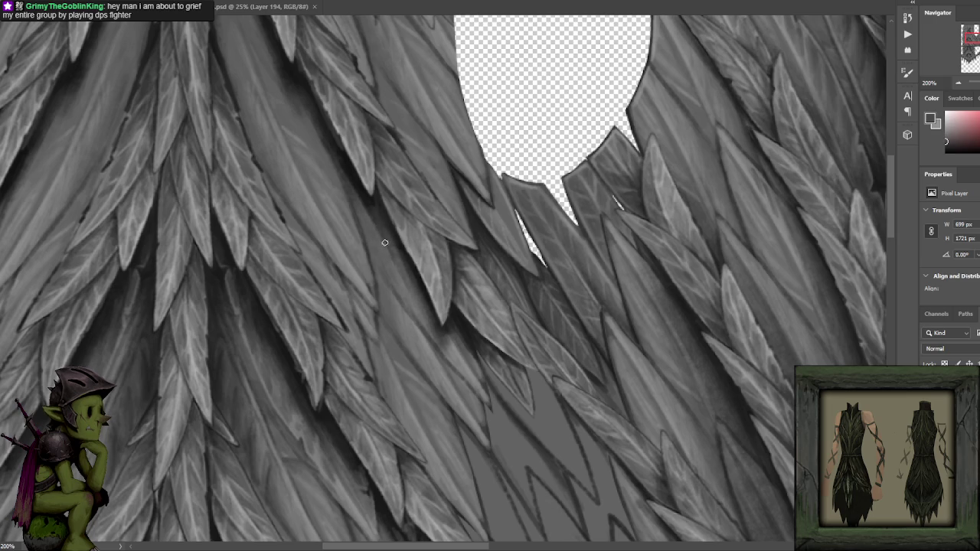
pyautogui.press('x')
pyautogui.keyDown('alt'); pyautogui.click(350, 163); pyautogui.keyUp('alt')
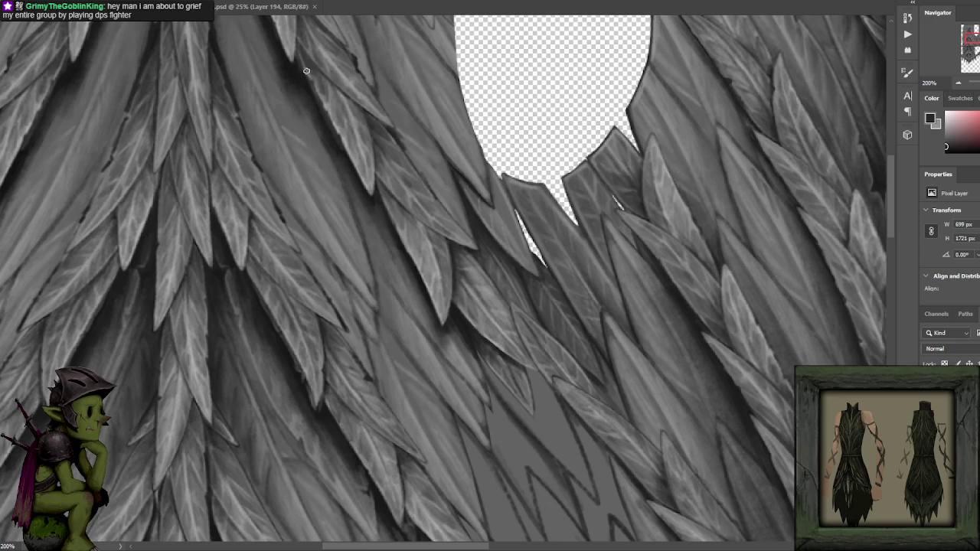
pyautogui.scroll(2, 337, 104)
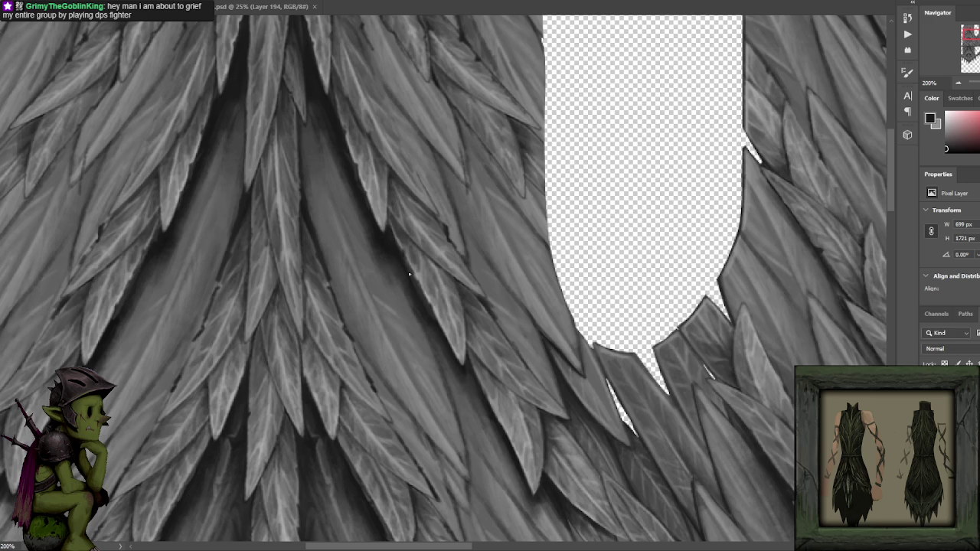
# - Paint a thin near-black shadow line between the overlapping leaves left of the gap
pyautogui.moveTo(404, 267); pyautogui.dragTo(400, 242)
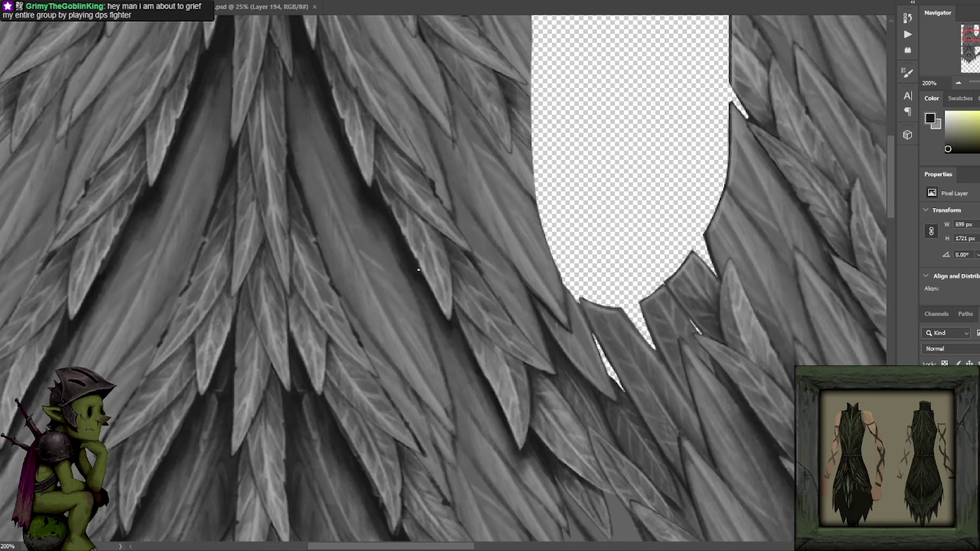
pyautogui.moveTo(418, 269); pyautogui.dragTo(401, 257)
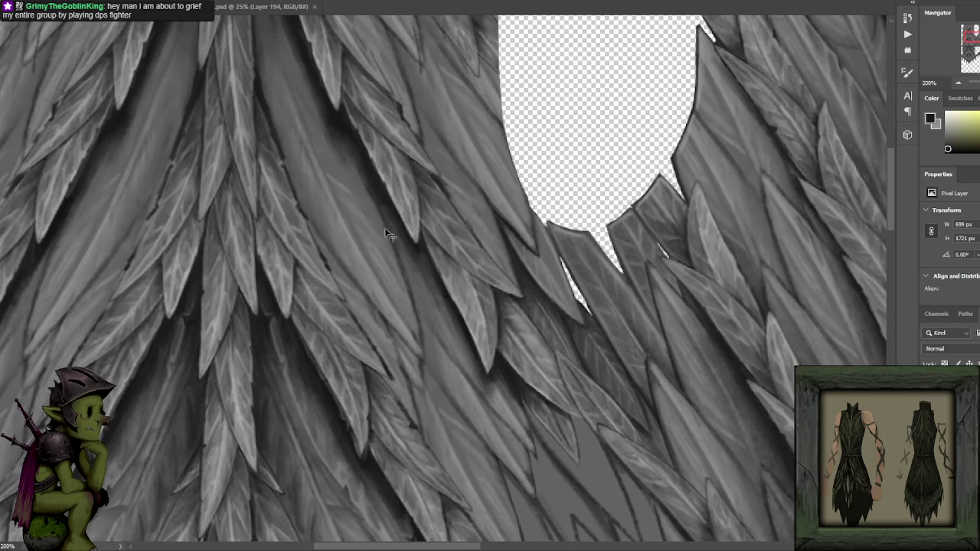
pyautogui.scroll(-3, 408, 247)
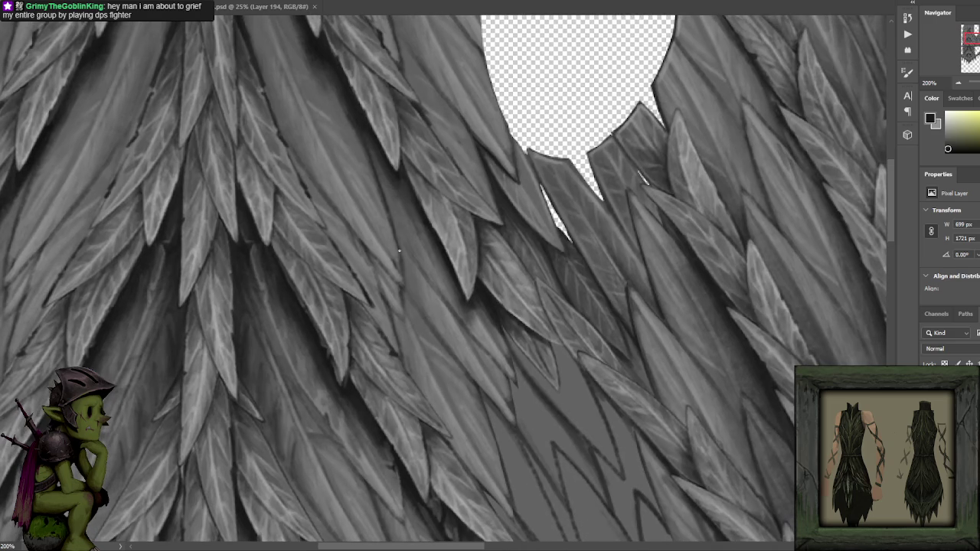
pyautogui.keyDown('alt'); pyautogui.click(397, 265); pyautogui.keyUp('alt')
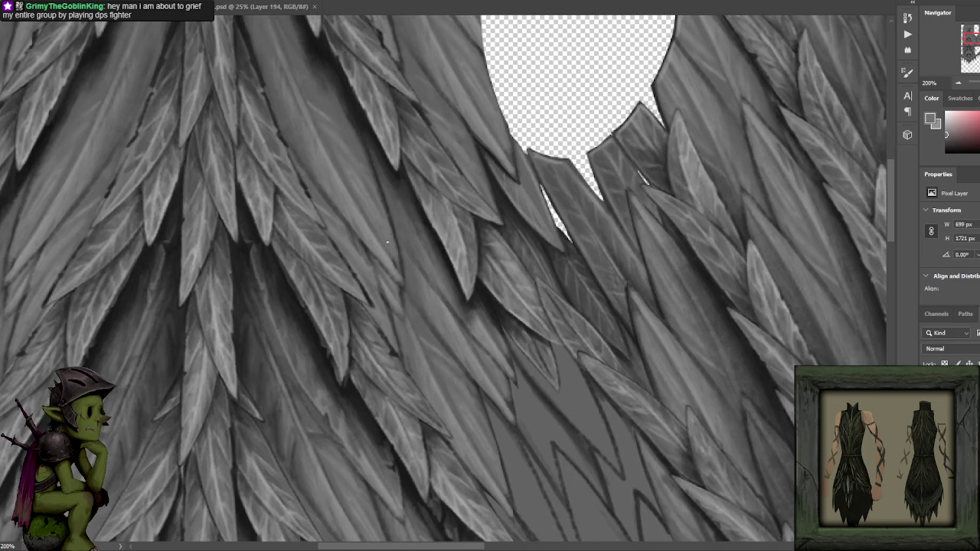
pyautogui.moveTo(374, 203); pyautogui.dragTo(375, 263)
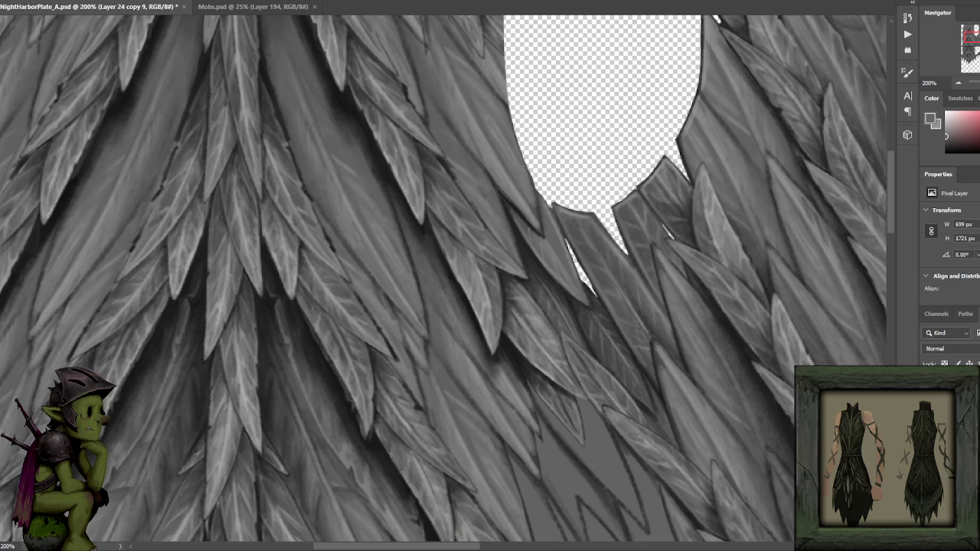
pyautogui.keyDown('alt'); pyautogui.click(353, 139); pyautogui.keyUp('alt')
pyautogui.moveTo(333, 236); pyautogui.dragTo(314, 205)
pyautogui.keyDown('alt'); pyautogui.click(341, 95); pyautogui.keyUp('alt')
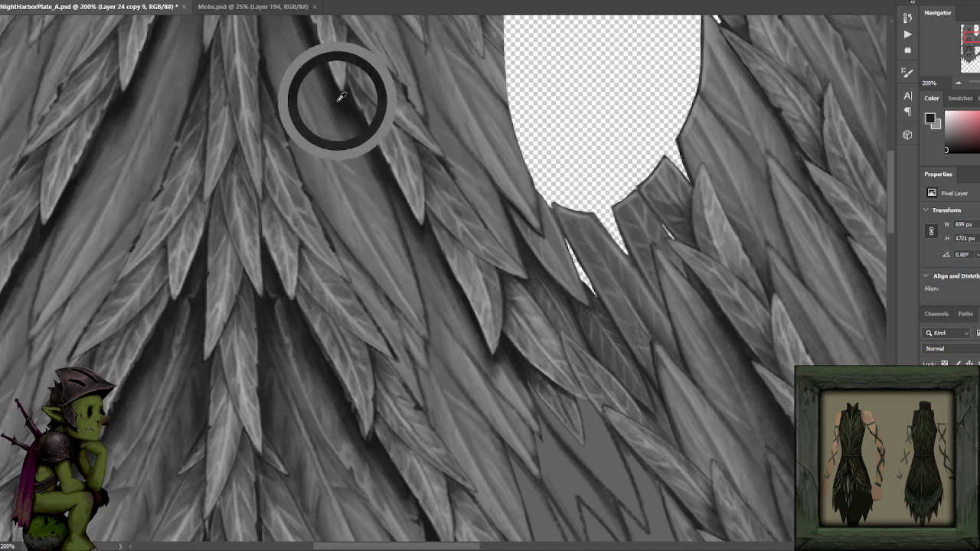
pyautogui.moveTo(343, 123); pyautogui.dragTo(385, 185)
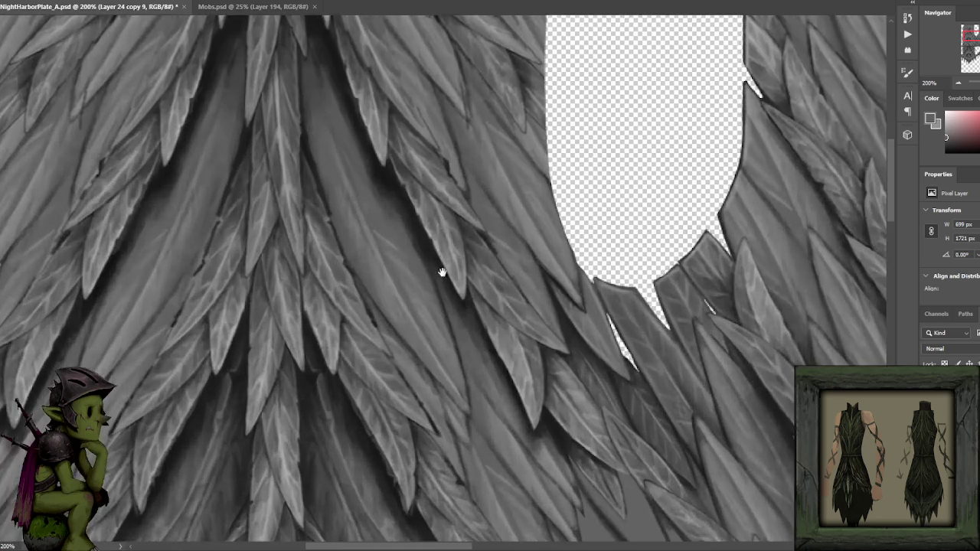
pyautogui.moveTo(439, 271); pyautogui.dragTo(441, 136)
pyautogui.press('d')
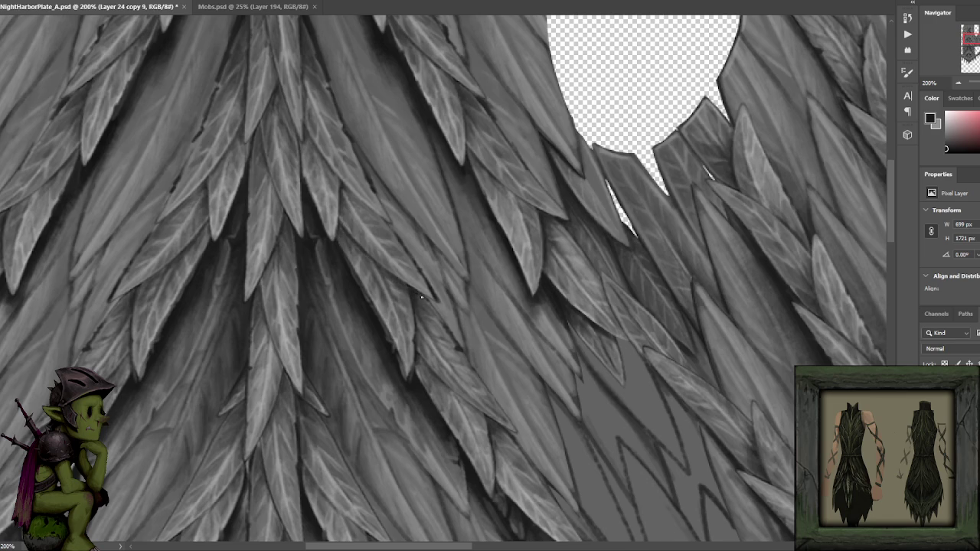
# - Zoom out to check the whole leaf sheet, then sample black from the darkest shadows
pyautogui.hotkey('ctrl', '-')
pyautogui.hotkey('ctrl', '+')
pyautogui.hotkey('ctrl', '-')
pyautogui.hotkey('ctrl', '+')
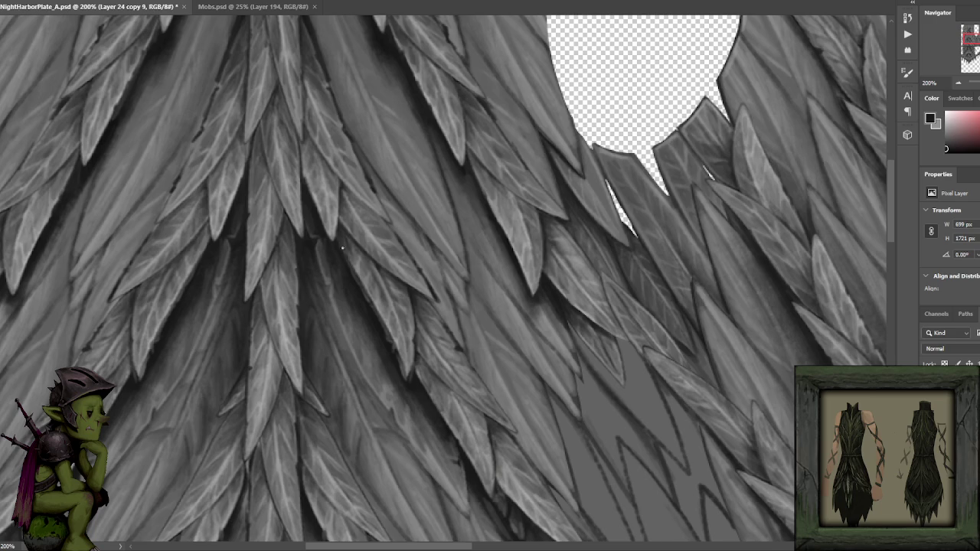
pyautogui.moveTo(485, 234); pyautogui.dragTo(433, 182)
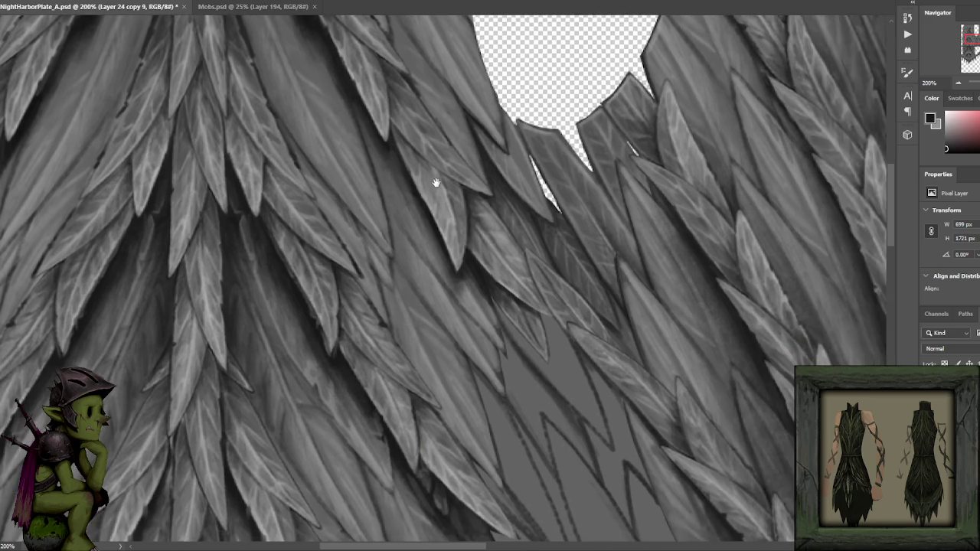
pyautogui.hotkey('ctrl', '-')
pyautogui.scroll(1, 432, 224)
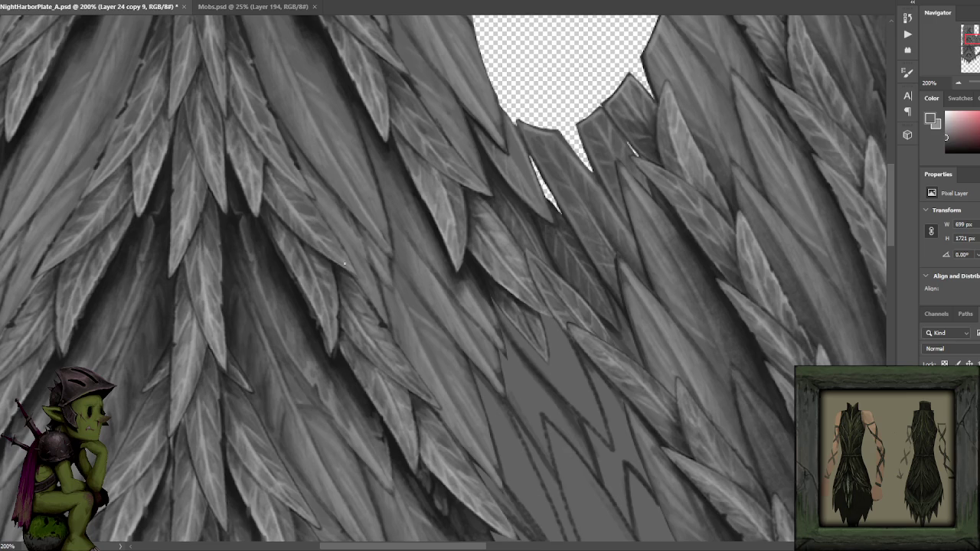
pyautogui.keyDown('alt'); pyautogui.click(334, 359); pyautogui.keyUp('alt')
pyautogui.keyDown('alt'); pyautogui.click(292, 280); pyautogui.keyUp('alt')
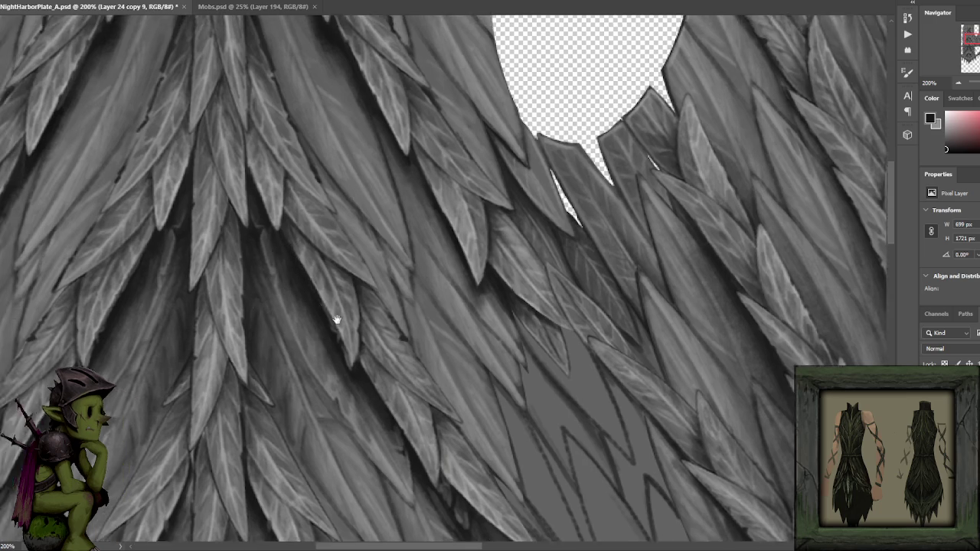
pyautogui.moveTo(296, 283); pyautogui.dragTo(374, 314)
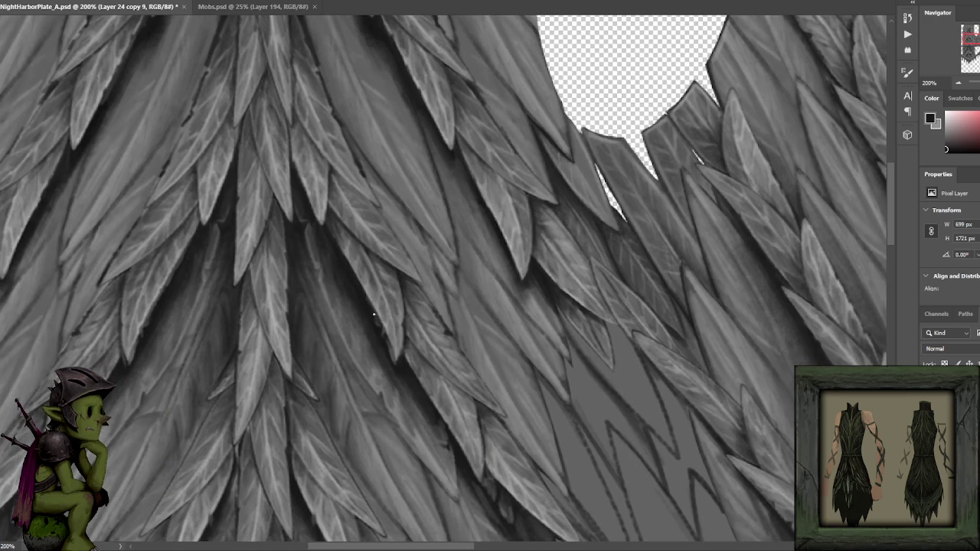
# - Extend a leaf tip with a dark stroke and dab shadow, then undo to compare
pyautogui.moveTo(390, 348)
pyautogui.mouseDown()
pyautogui.moveTo(509, 283)
pyautogui.moveTo(542, 280)
pyautogui.mouseUp()
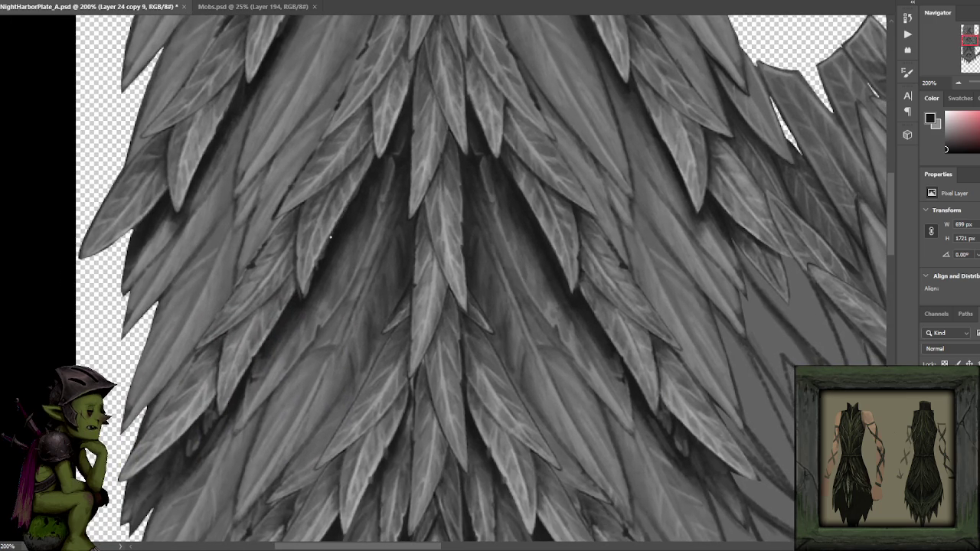
pyautogui.moveTo(310, 285); pyautogui.dragTo(303, 299)
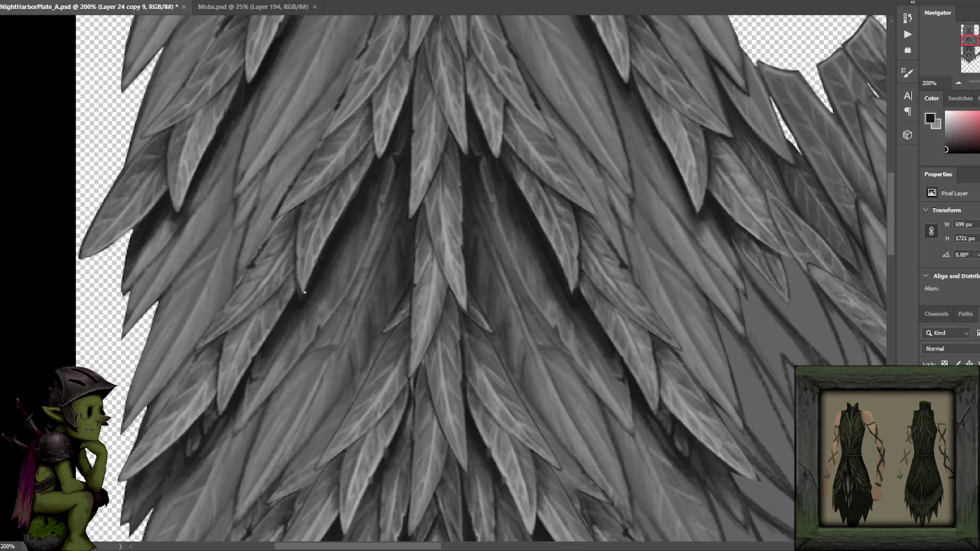
pyautogui.click(300, 294)
pyautogui.hotkey('ctrl', '-')
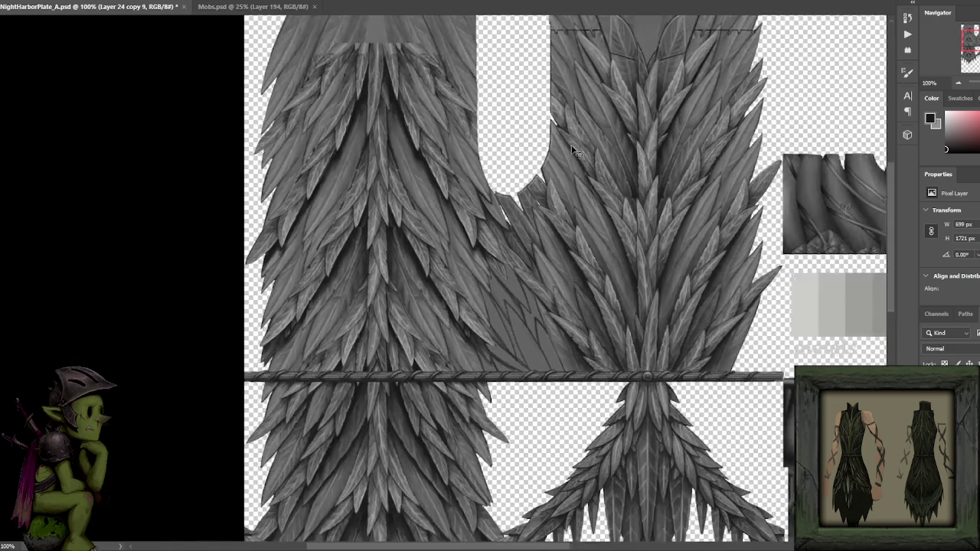
pyautogui.hotkey('ctrl', 'z')
pyautogui.hotkey('ctrl', 'z')
pyautogui.hotkey('ctrl', 'z')
pyautogui.hotkey('ctrl', 'z')
pyautogui.hotkey('ctrl', '+')
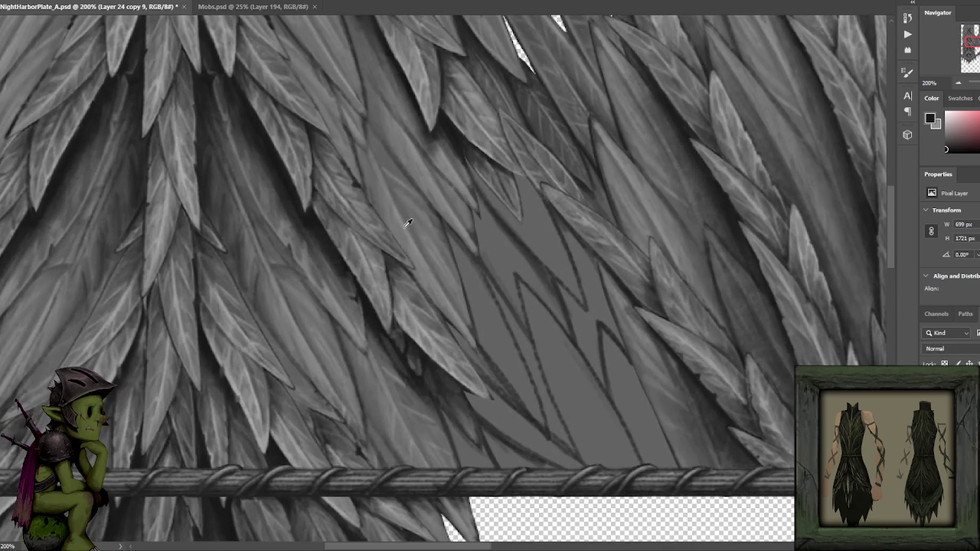
# - Sample a leaf grey and reset the painting colour to black
pyautogui.keyDown('alt'); pyautogui.click(405, 234); pyautogui.keyUp('alt')
pyautogui.hotkey('ctrl', '-')
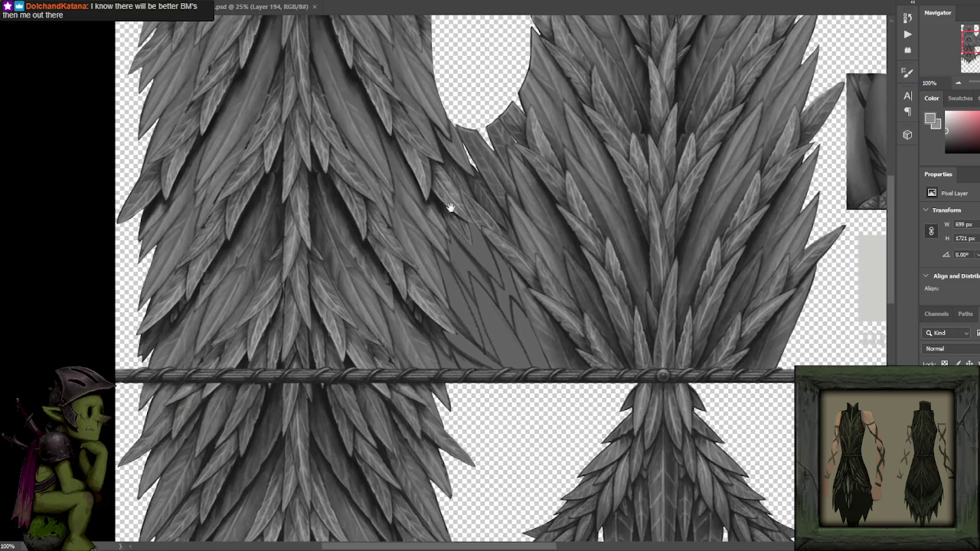
pyautogui.hotkey('ctrl', '+')
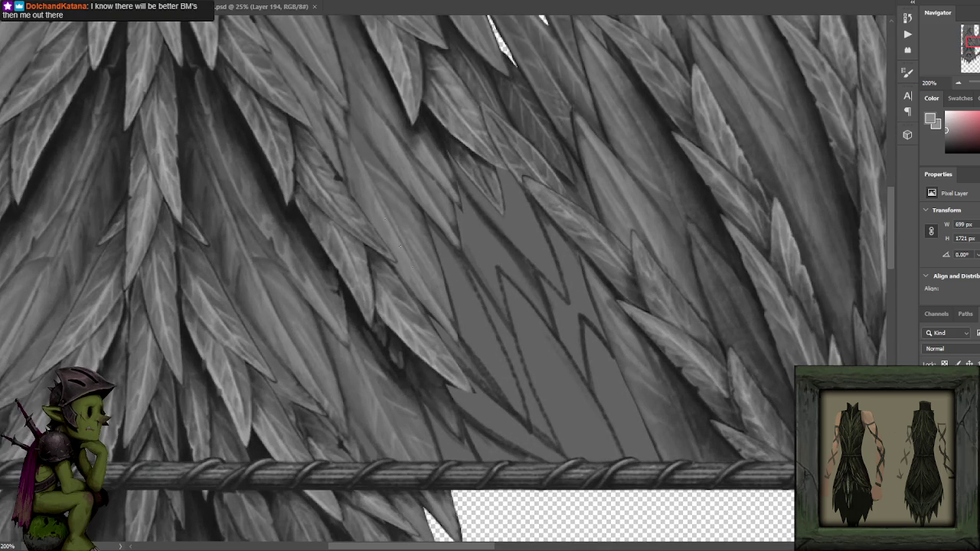
pyautogui.press('d')
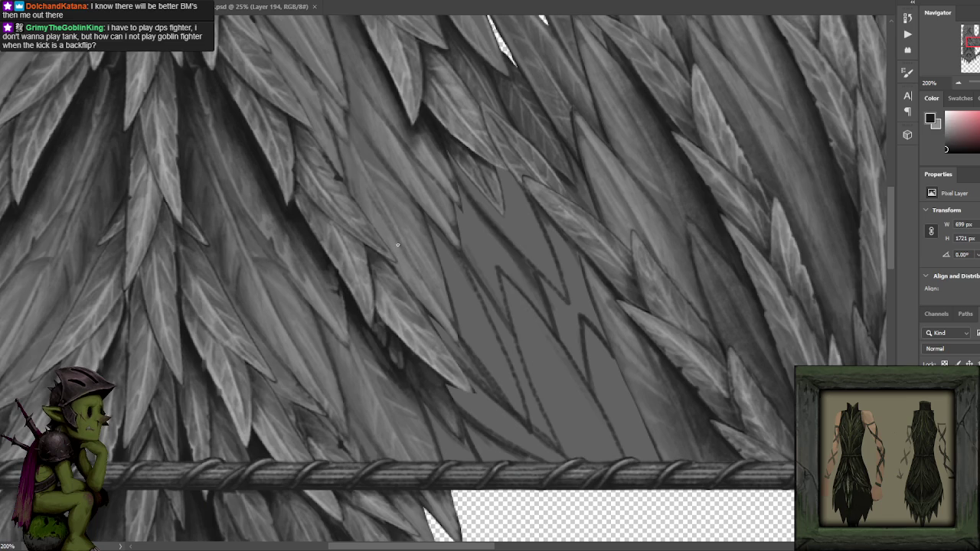
pyautogui.press('x')
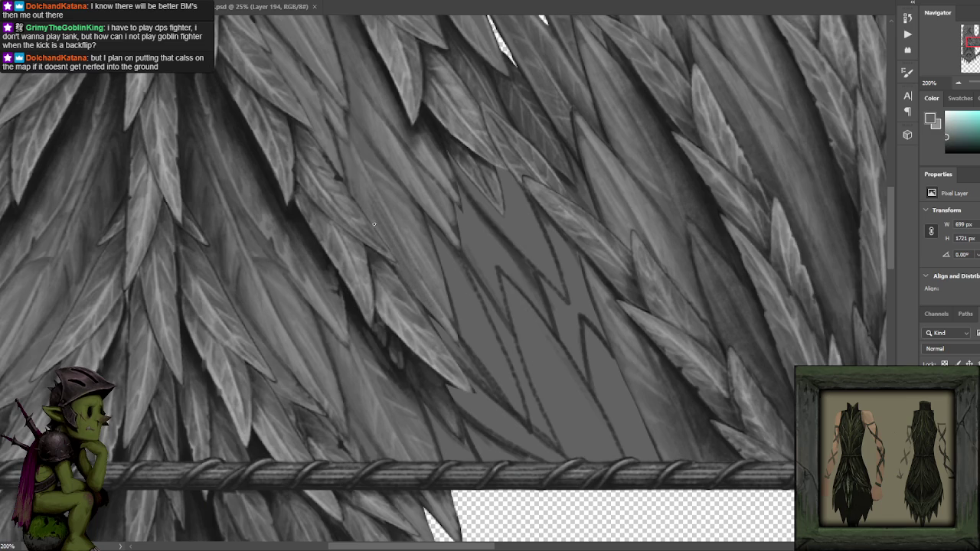
pyautogui.press('x')
# - Brush short dark strokes along the leaf edges near the neckline gap
pyautogui.moveTo(344, 146); pyautogui.dragTo(400, 231)
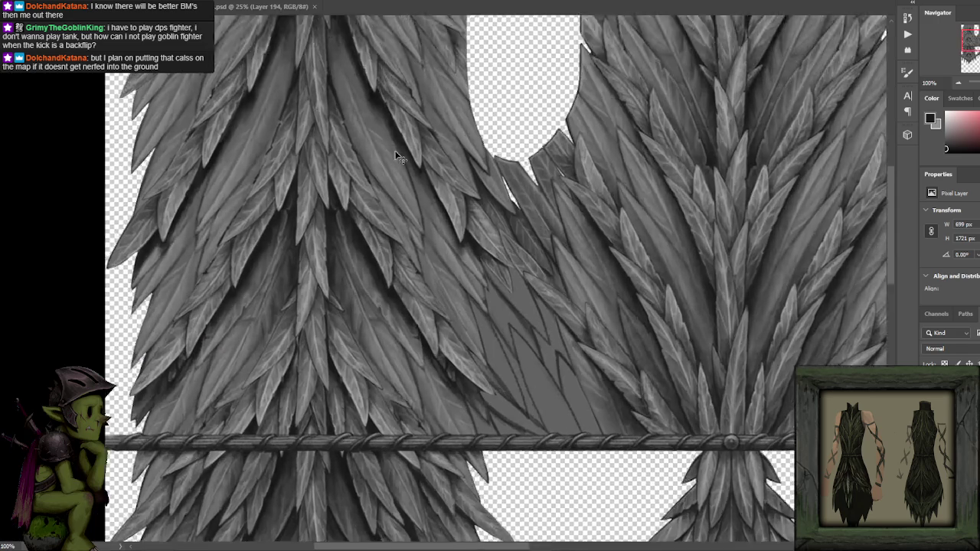
pyautogui.moveTo(424, 158); pyautogui.dragTo(441, 230)
pyautogui.press('x')
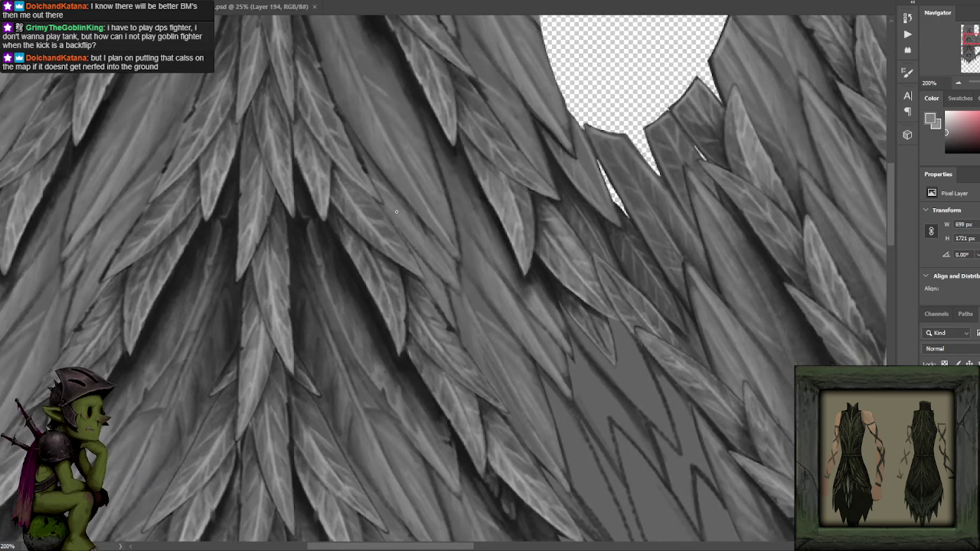
pyautogui.press('x')
pyautogui.moveTo(412, 253)
pyautogui.mouseDown()
pyautogui.moveTo(435, 291)
pyautogui.moveTo(434, 276)
pyautogui.moveTo(448, 318)
pyautogui.mouseUp()
pyautogui.scroll(-3, 447, 322)
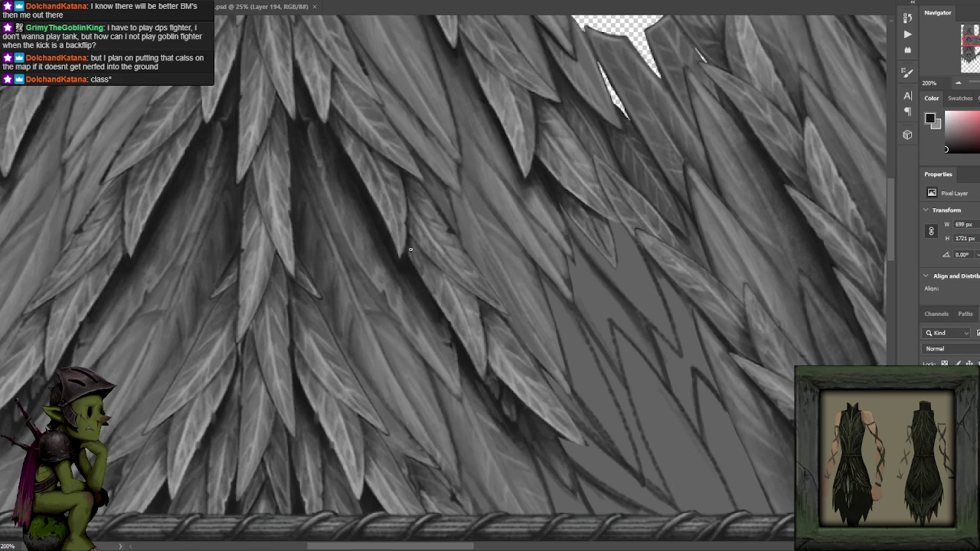
pyautogui.moveTo(423, 289); pyautogui.dragTo(409, 239)
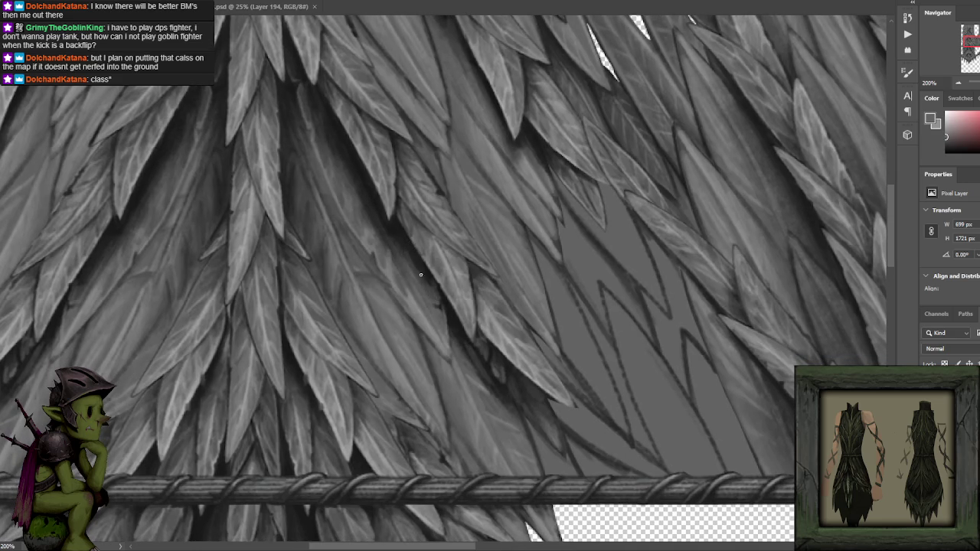
pyautogui.keyDown('alt'); pyautogui.click(410, 239); pyautogui.keyUp('alt')
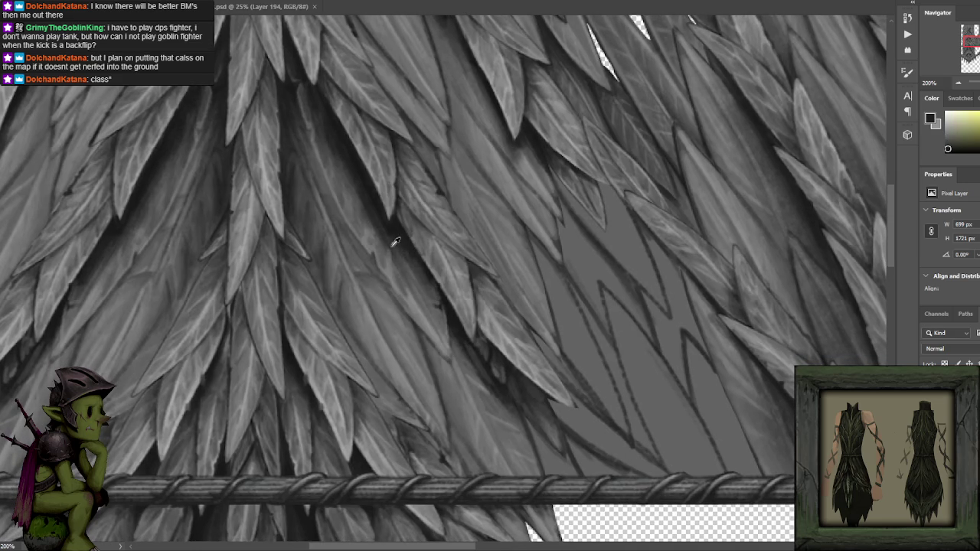
pyautogui.keyDown('alt'); pyautogui.click(393, 244); pyautogui.keyUp('alt')
pyautogui.keyDown('alt'); pyautogui.click(392, 237); pyautogui.keyUp('alt')
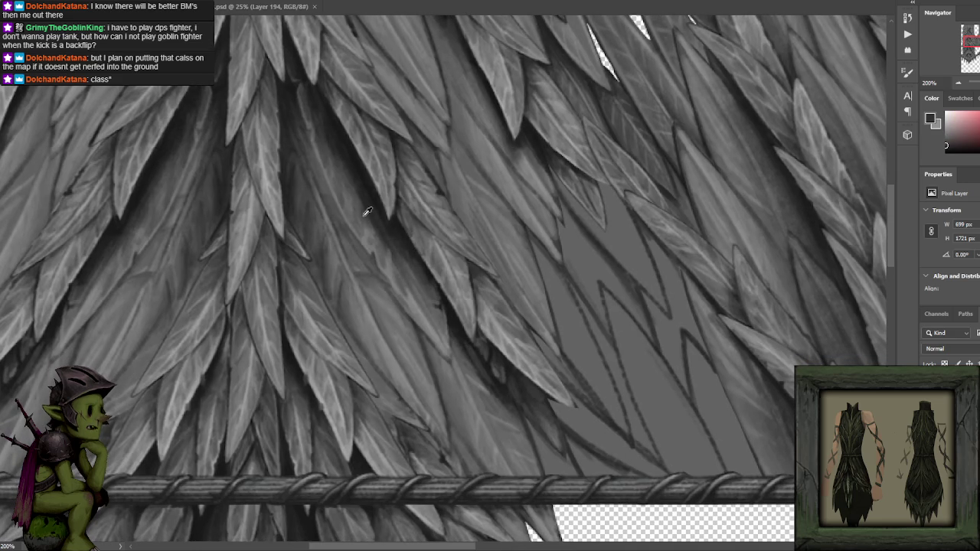
pyautogui.keyDown('alt'); pyautogui.click(362, 216); pyautogui.keyUp('alt')
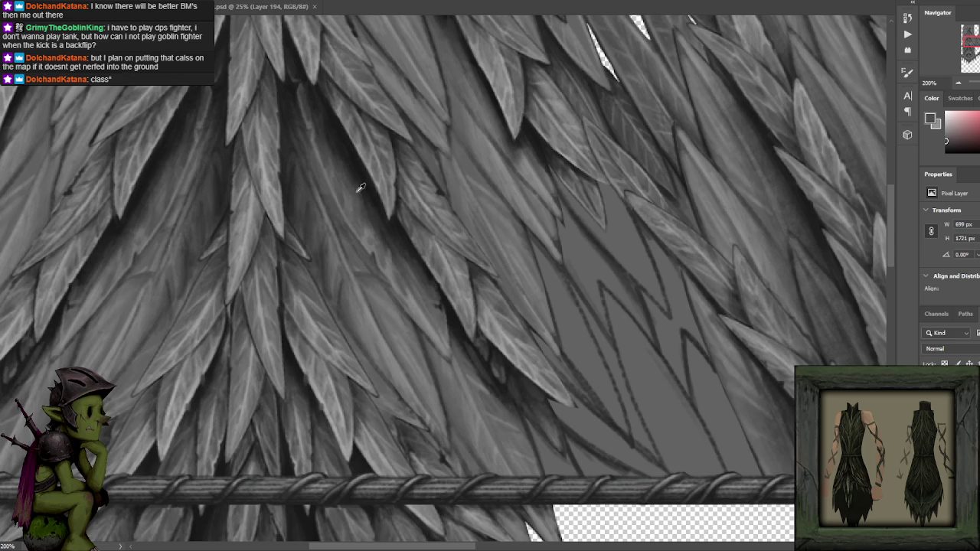
pyautogui.moveTo(360, 163); pyautogui.dragTo(393, 252)
pyautogui.keyDown('alt'); pyautogui.click(370, 211); pyautogui.keyUp('alt')
pyautogui.keyDown('alt'); pyautogui.click(376, 225); pyautogui.keyUp('alt')
pyautogui.keyDown('alt'); pyautogui.click(386, 233); pyautogui.keyUp('alt')
pyautogui.keyDown('alt'); pyautogui.click(432, 336); pyautogui.keyUp('alt')
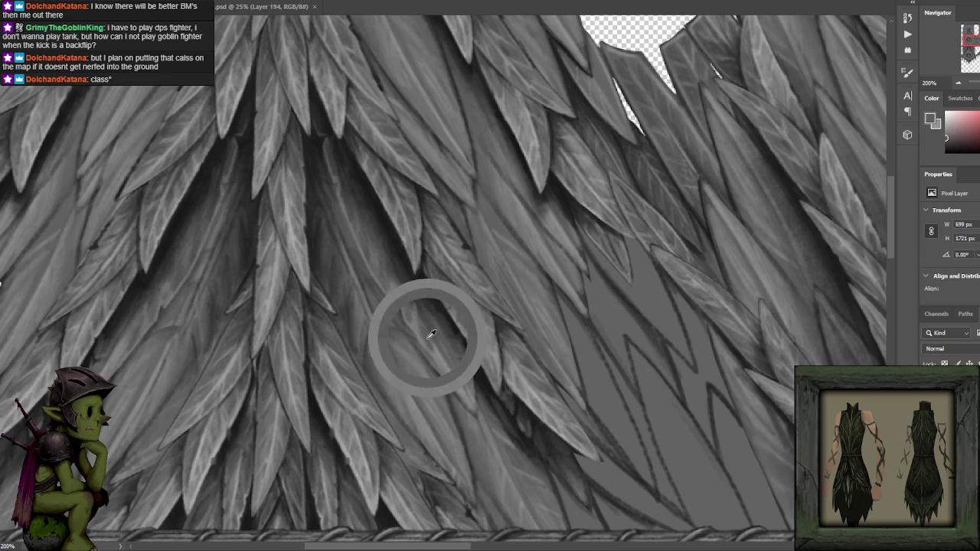
pyautogui.moveTo(418, 313); pyautogui.dragTo(419, 279)
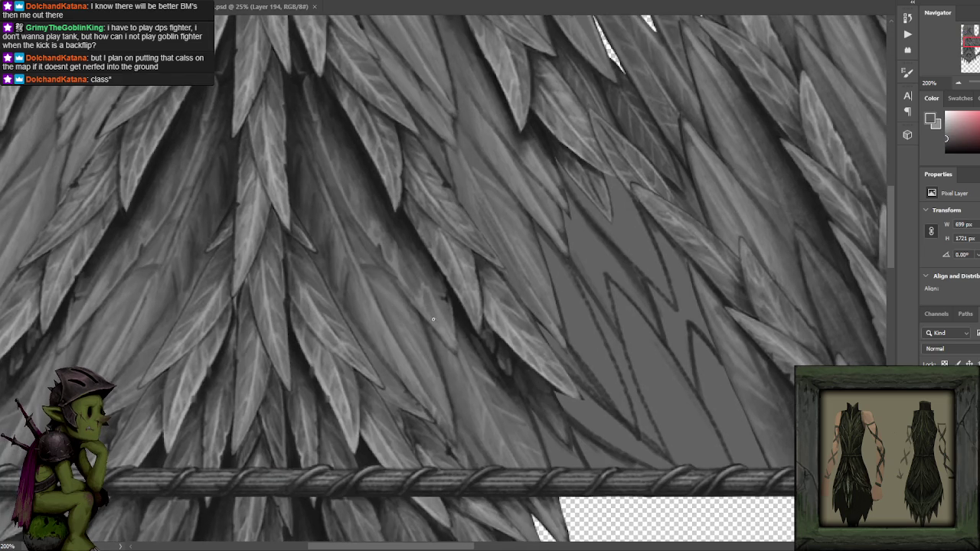
pyautogui.keyDown('alt'); pyautogui.click(421, 260); pyautogui.keyUp('alt')
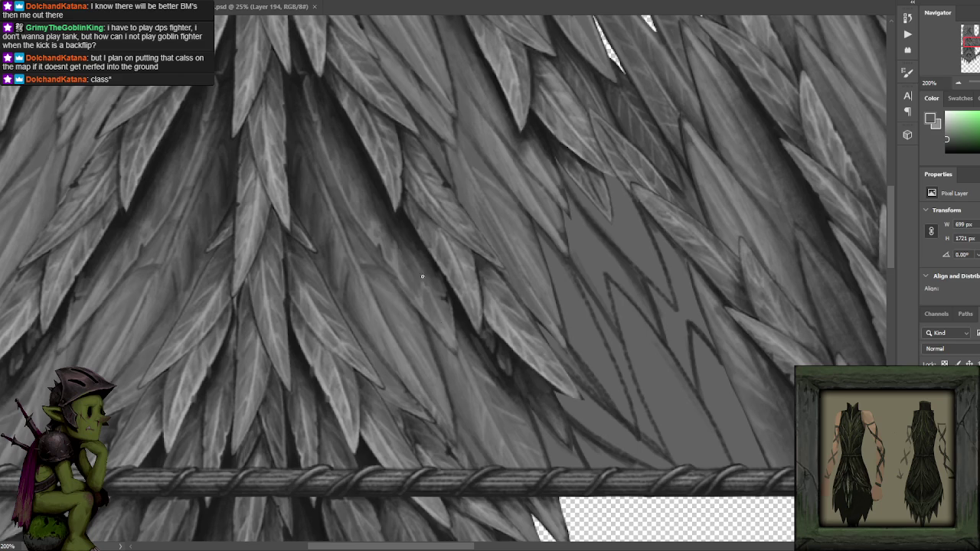
pyautogui.keyDown('alt'); pyautogui.click(441, 316); pyautogui.keyUp('alt')
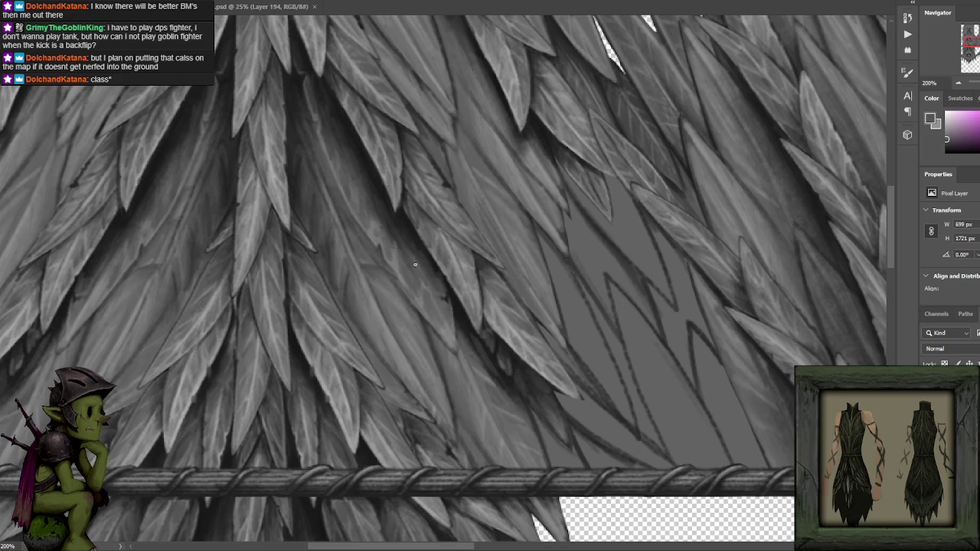
pyautogui.keyDown('alt'); pyautogui.click(445, 322); pyautogui.keyUp('alt')
pyautogui.keyDown('alt'); pyautogui.click(442, 309); pyautogui.keyUp('alt')
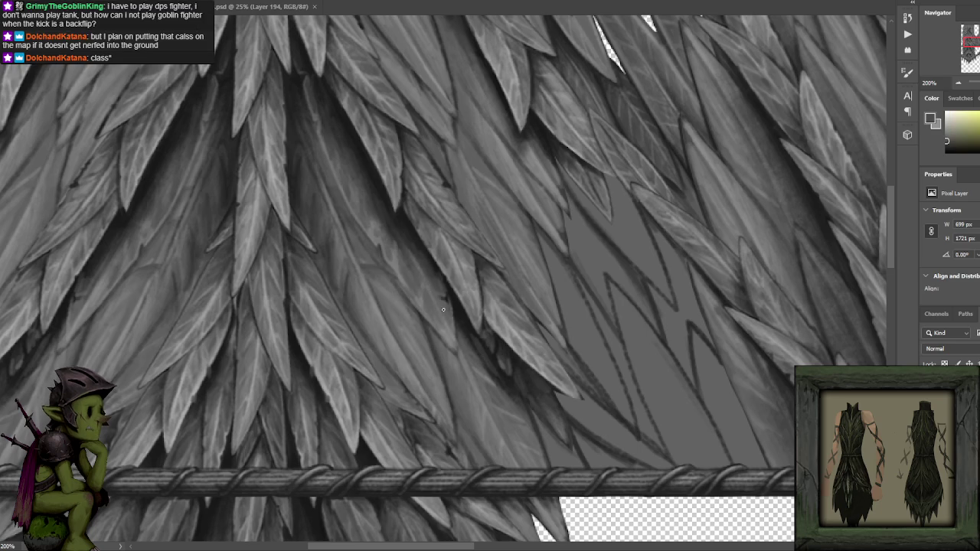
pyautogui.keyDown('alt'); pyautogui.click(445, 302); pyautogui.keyUp('alt')
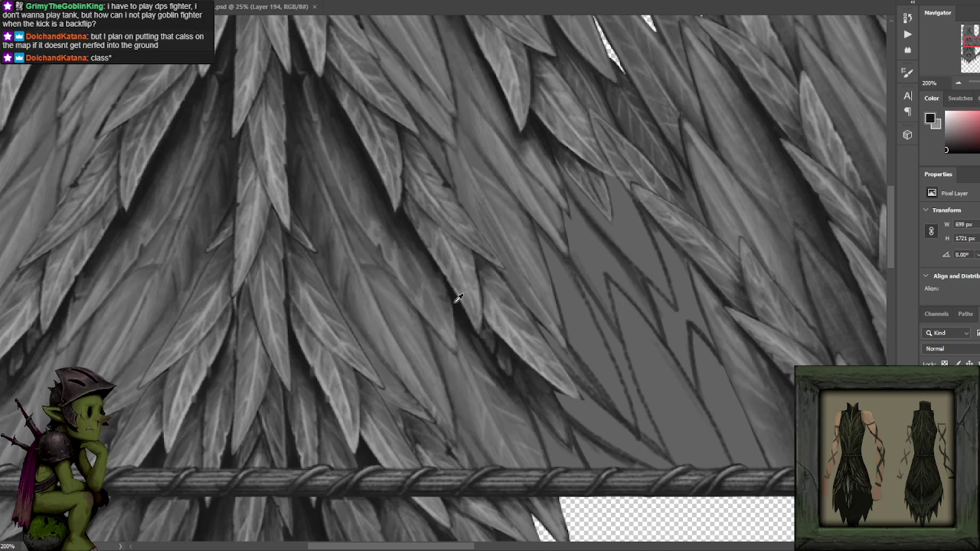
pyautogui.keyDown('alt'); pyautogui.click(446, 286); pyautogui.keyUp('alt')
pyautogui.keyDown('alt'); pyautogui.click(427, 271); pyautogui.keyUp('alt')
pyautogui.keyDown('alt'); pyautogui.click(442, 277); pyautogui.keyUp('alt')
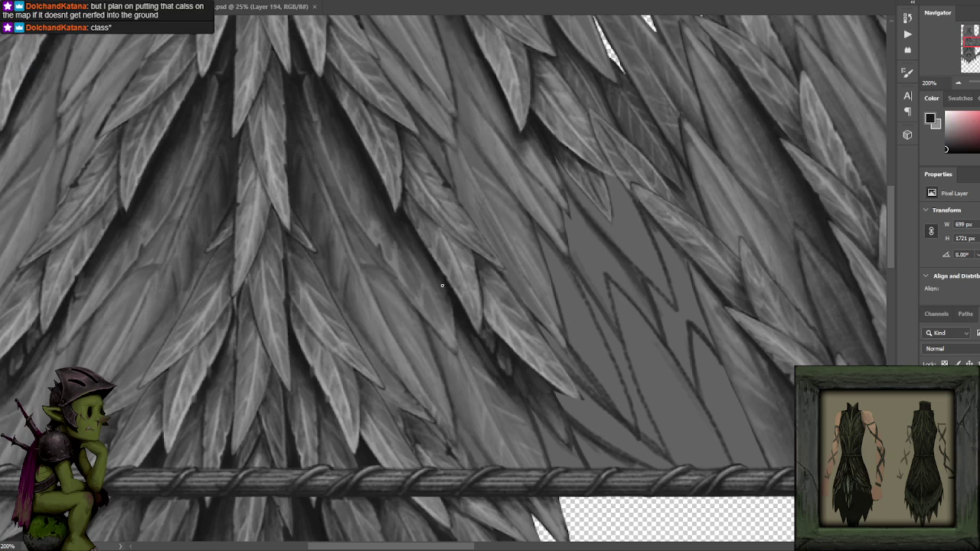
pyautogui.keyDown('alt'); pyautogui.click(406, 218); pyautogui.keyUp('alt')
pyautogui.keyDown('alt'); pyautogui.click(387, 214); pyautogui.keyUp('alt')
pyautogui.keyDown('alt'); pyautogui.click(400, 245); pyautogui.keyUp('alt')
pyautogui.keyDown('alt'); pyautogui.click(389, 211); pyautogui.keyUp('alt')
pyautogui.keyDown('alt'); pyautogui.click(404, 231); pyautogui.keyUp('alt')
pyautogui.keyDown('alt'); pyautogui.click(390, 223); pyautogui.keyUp('alt')
pyautogui.keyDown('alt'); pyautogui.click(375, 219); pyautogui.keyUp('alt')
pyautogui.keyDown('alt'); pyautogui.click(373, 186); pyautogui.keyUp('alt')
pyautogui.keyDown('alt'); pyautogui.click(369, 227); pyautogui.keyUp('alt')
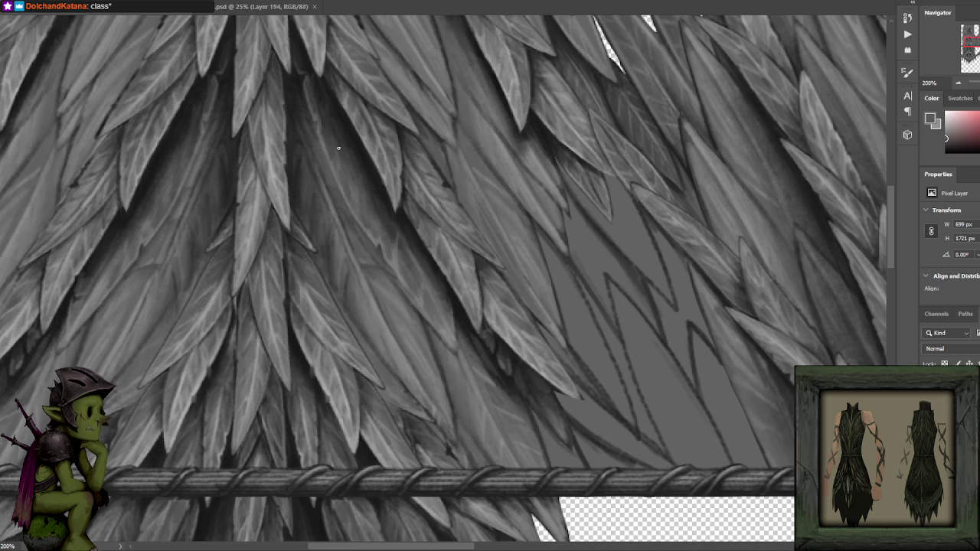
pyautogui.scroll(-5, 459, 153)
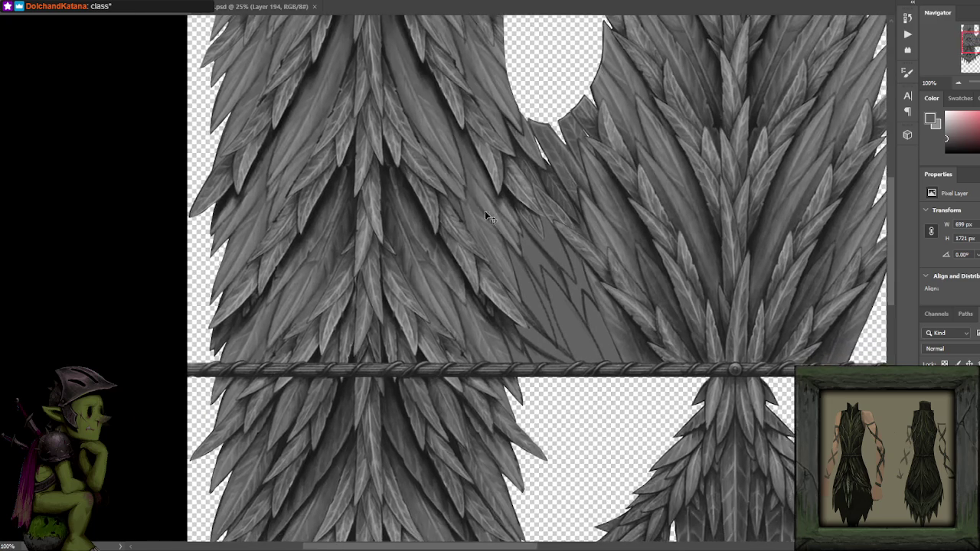
pyautogui.scroll(5, 485, 210)
pyautogui.keyDown('alt'); pyautogui.click(417, 168); pyautogui.keyUp('alt')
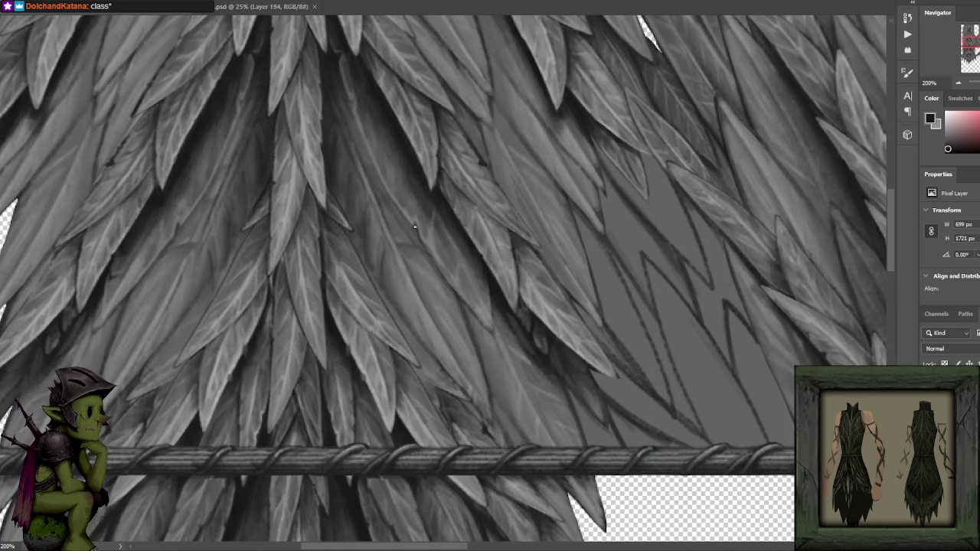
pyautogui.scroll(3, 418, 236)
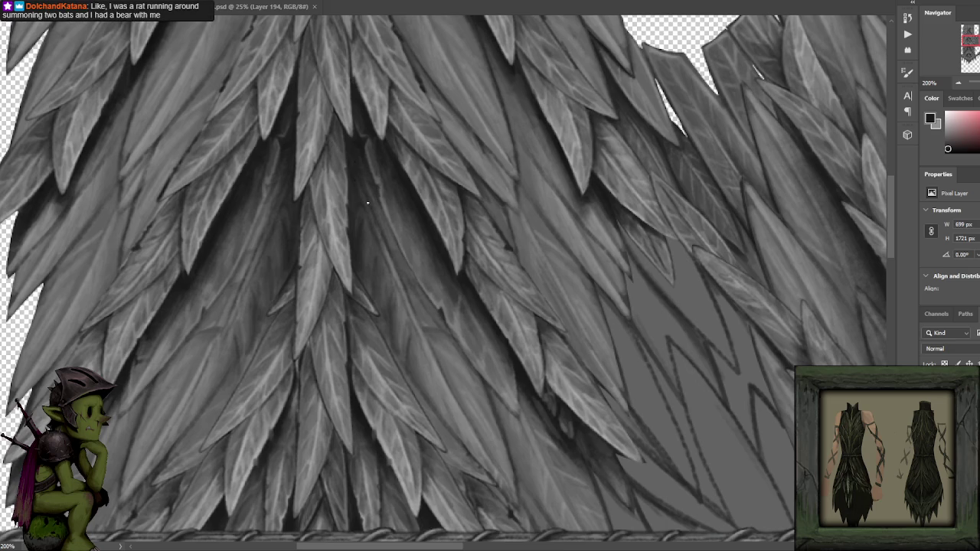
pyautogui.scroll(-2, 419, 209)
pyautogui.hotkey('ctrl', '-')
pyautogui.hotkey('ctrl', '+')
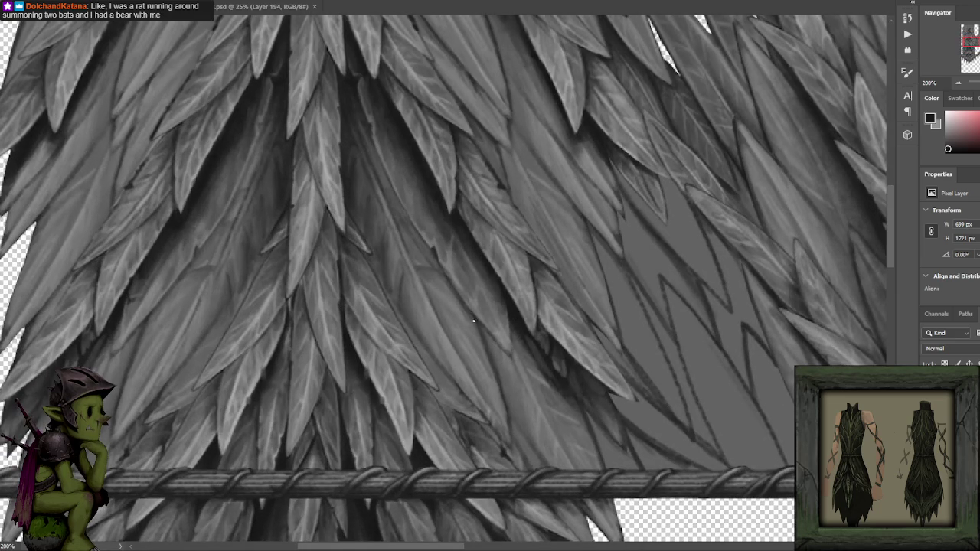
pyautogui.keyDown('alt'); pyautogui.click(473, 329); pyautogui.keyUp('alt')
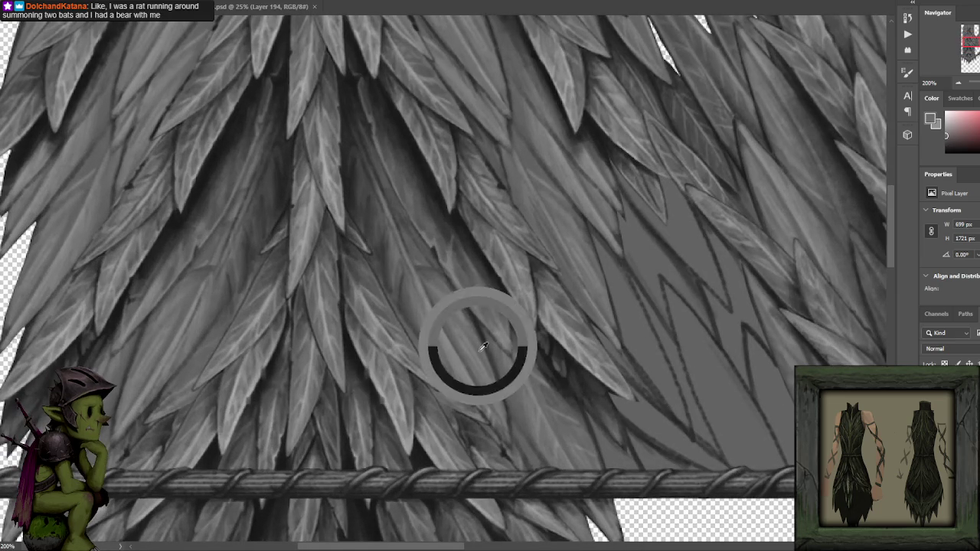
pyautogui.moveTo(485, 267); pyautogui.dragTo(470, 214)
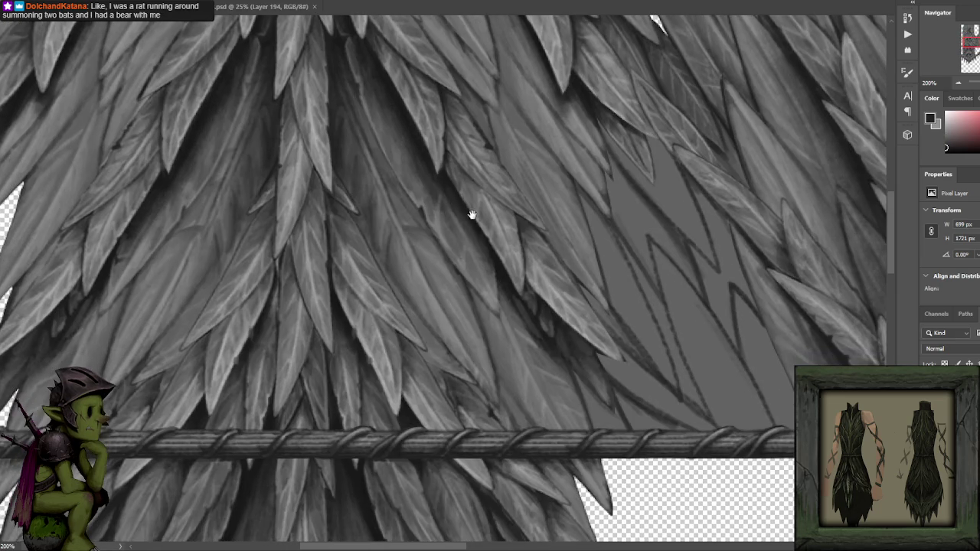
pyautogui.keyDown('alt'); pyautogui.click(478, 300); pyautogui.keyUp('alt')
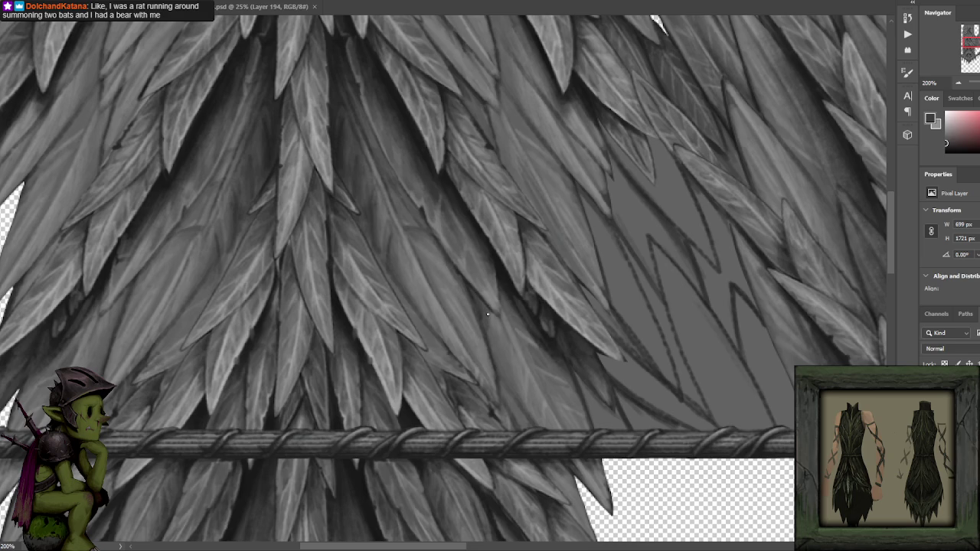
pyautogui.keyDown('alt'); pyautogui.click(497, 261); pyautogui.keyUp('alt')
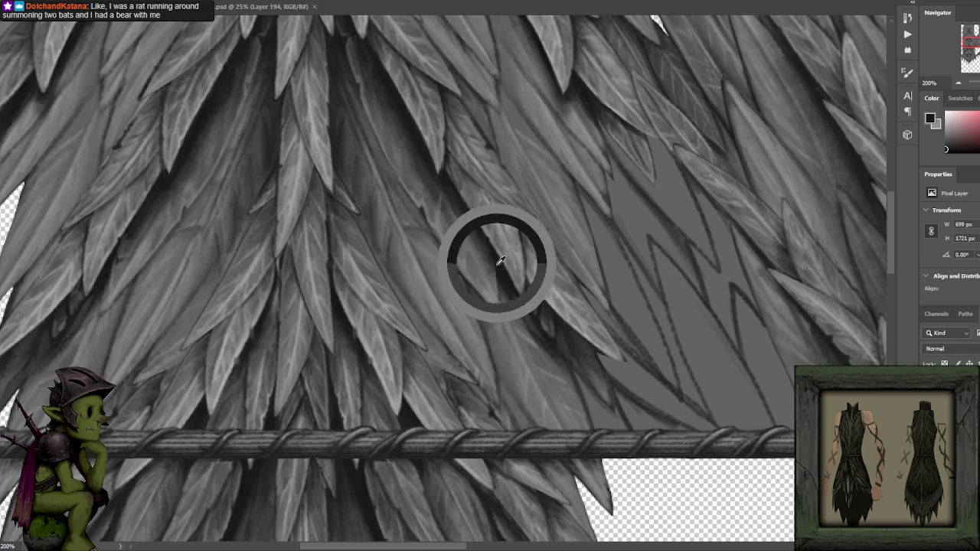
pyautogui.keyDown('alt'); pyautogui.click(465, 297); pyautogui.keyUp('alt')
pyautogui.scroll(-1, 483, 337)
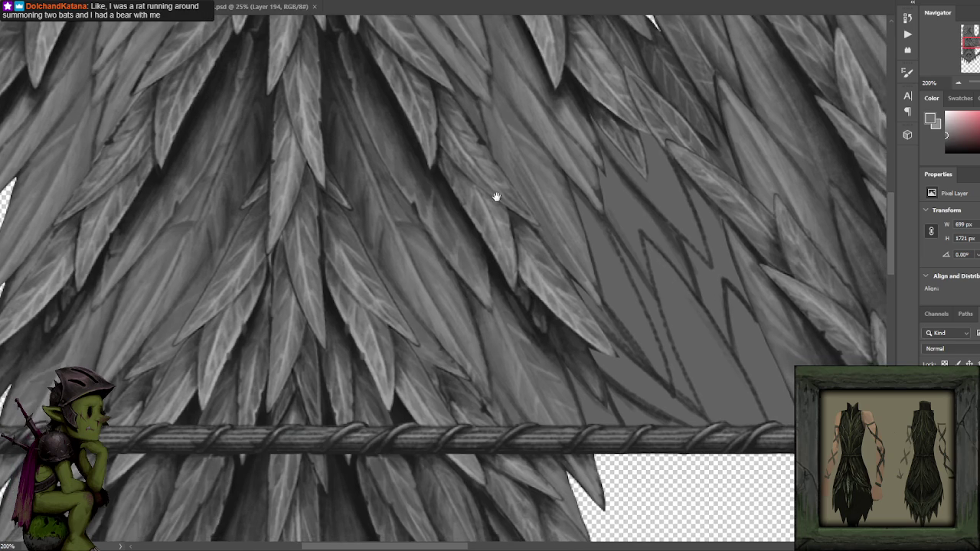
pyautogui.scroll(-1, 494, 197)
pyautogui.scroll(-1, 520, 172)
pyautogui.scroll(-1, 553, 164)
pyautogui.scroll(1, 523, 242)
pyautogui.scroll(1, 528, 199)
pyautogui.scroll(1, 534, 164)
pyautogui.scroll(1, 529, 191)
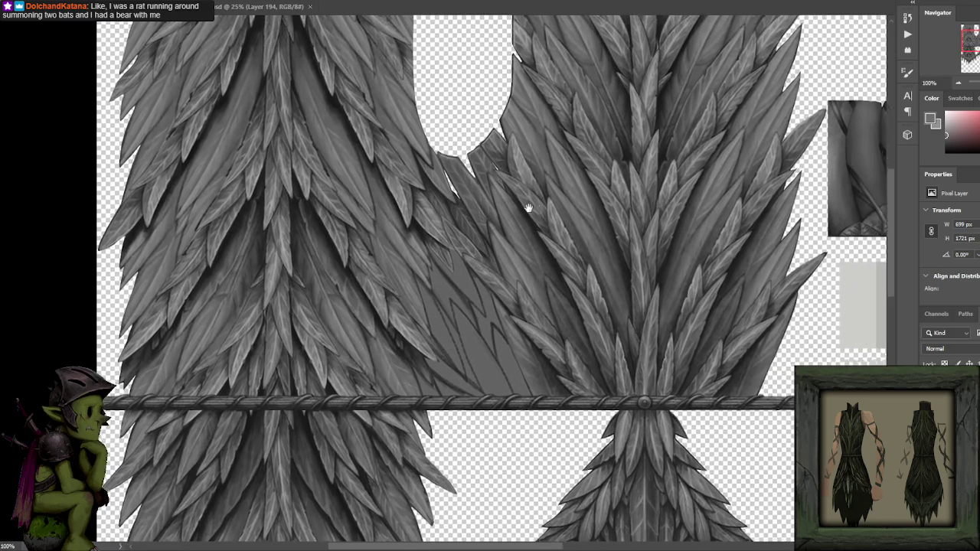
pyautogui.scroll(1, 524, 201)
pyautogui.scroll(1, 490, 210)
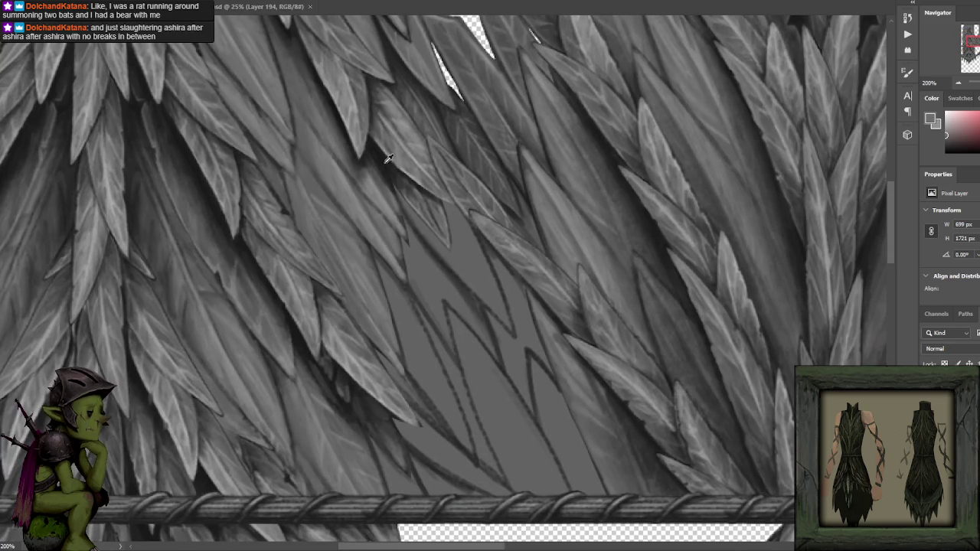
# - Paint light grey leaf strokes into the grey gap above the rope
pyautogui.keyDown('alt'); pyautogui.click(378, 223); pyautogui.keyUp('alt')
pyautogui.keyDown('alt'); pyautogui.click(374, 226); pyautogui.keyUp('alt')
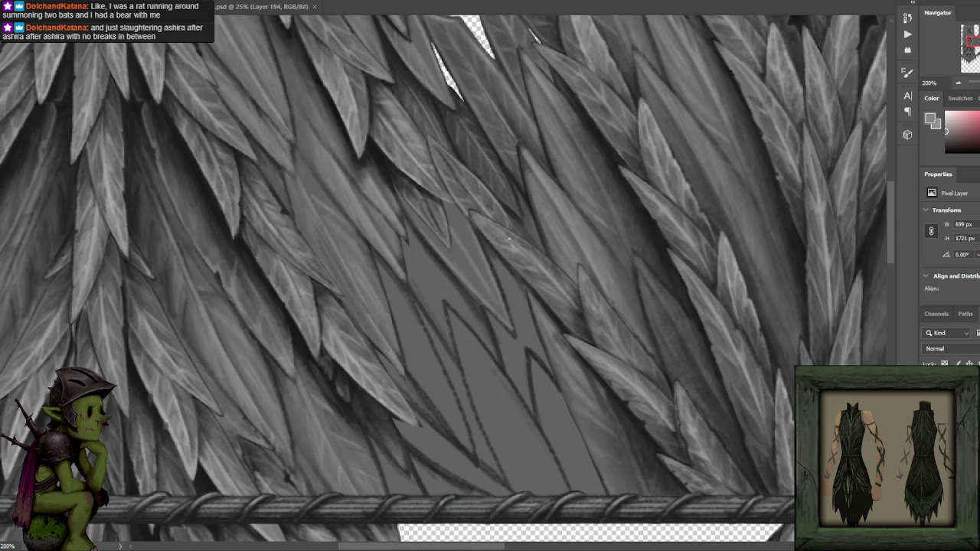
pyautogui.scroll(-2, 509, 239)
pyautogui.moveTo(450, 301)
pyautogui.mouseDown()
pyautogui.moveTo(476, 355)
pyautogui.moveTo(559, 414)
pyautogui.mouseUp()
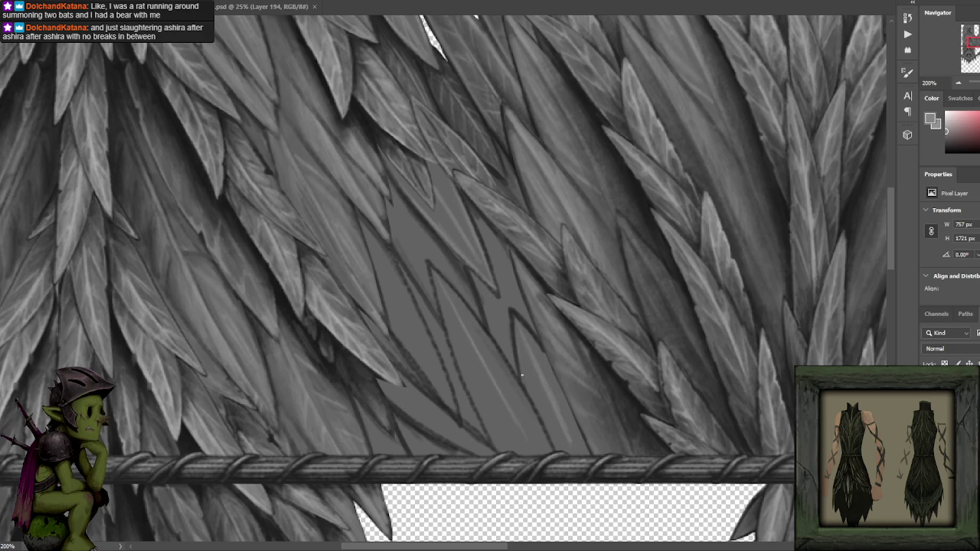
pyautogui.moveTo(513, 314); pyautogui.dragTo(523, 382)
pyautogui.moveTo(521, 323); pyautogui.dragTo(533, 335)
# - Shade along the new leaves in the gap with darker grey strokes
pyautogui.keyDown('alt'); pyautogui.click(536, 264); pyautogui.keyUp('alt')
pyautogui.keyDown('alt'); pyautogui.click(475, 230); pyautogui.keyUp('alt')
pyautogui.moveTo(486, 249); pyautogui.dragTo(524, 305)
pyautogui.moveTo(480, 273); pyautogui.dragTo(495, 335)
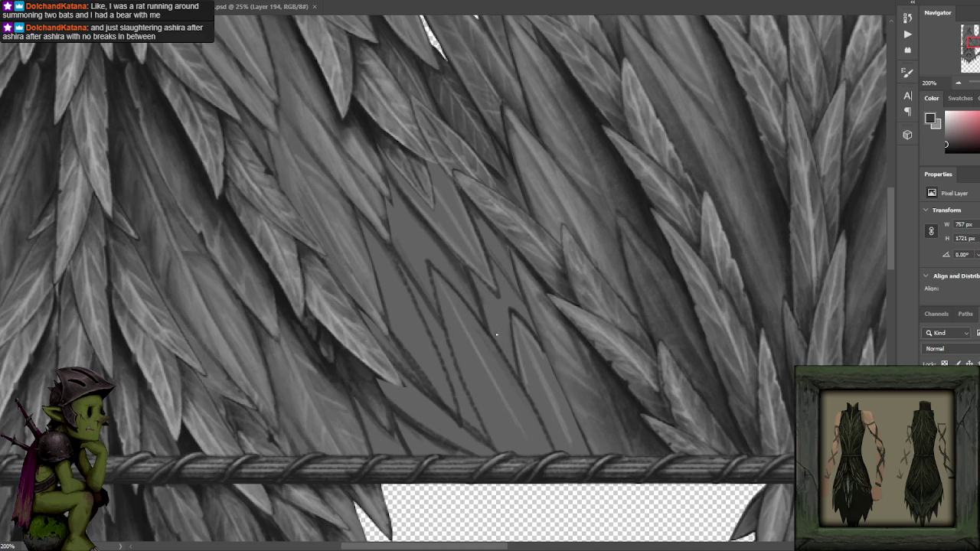
pyautogui.moveTo(484, 285); pyautogui.dragTo(506, 334)
pyautogui.moveTo(511, 272)
pyautogui.mouseDown()
pyautogui.moveTo(475, 217)
pyautogui.moveTo(519, 286)
pyautogui.mouseUp()
pyautogui.moveTo(473, 237)
pyautogui.mouseDown()
pyautogui.moveTo(490, 242)
pyautogui.moveTo(486, 255)
pyautogui.mouseUp()
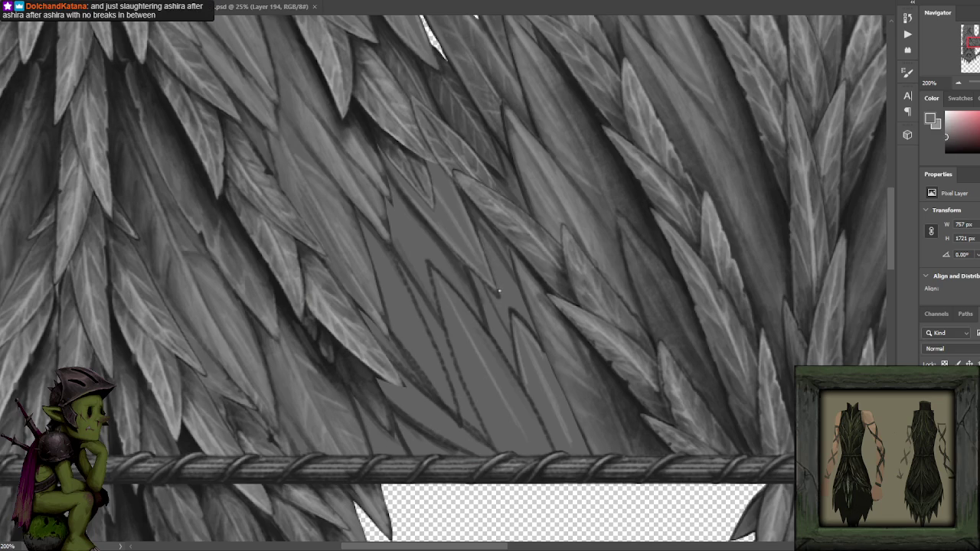
pyautogui.keyDown('alt'); pyautogui.click(482, 284); pyautogui.keyUp('alt')
pyautogui.hotkey('ctrl', '-')
pyautogui.hotkey('ctrl', '-')
pyautogui.hotkey('ctrl', '-')
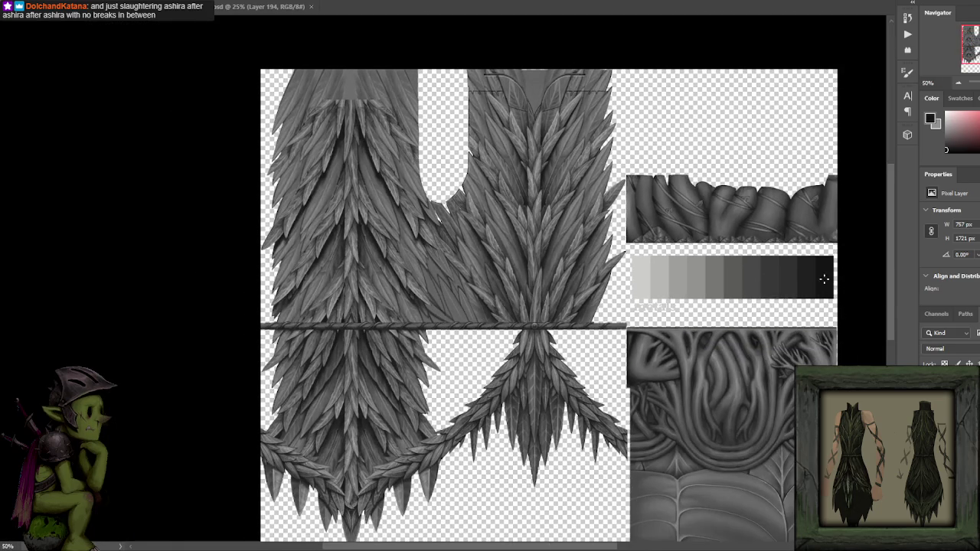
# - Darken the edge of a new filler leaf in the gap above the rope
pyautogui.hotkey('ctrl', '+')
pyautogui.hotkey('ctrl', '+')
pyautogui.hotkey('ctrl', '+')
pyautogui.hotkey('ctrl', '+')
pyautogui.scroll(-1, 491, 236)
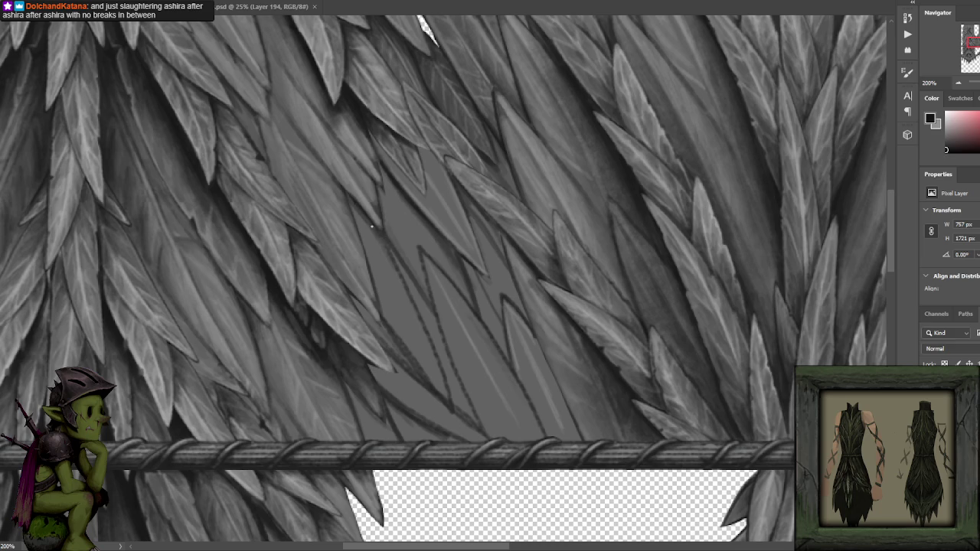
pyautogui.moveTo(389, 249); pyautogui.dragTo(386, 217)
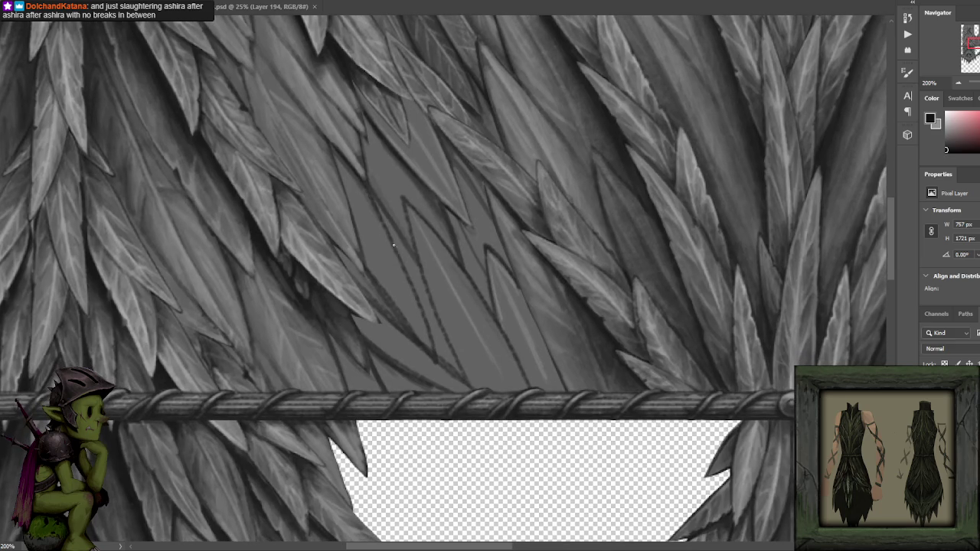
pyautogui.moveTo(407, 287); pyautogui.dragTo(431, 356)
# - Paint light grey highlights along the new filler leaf edges
pyautogui.press('x')
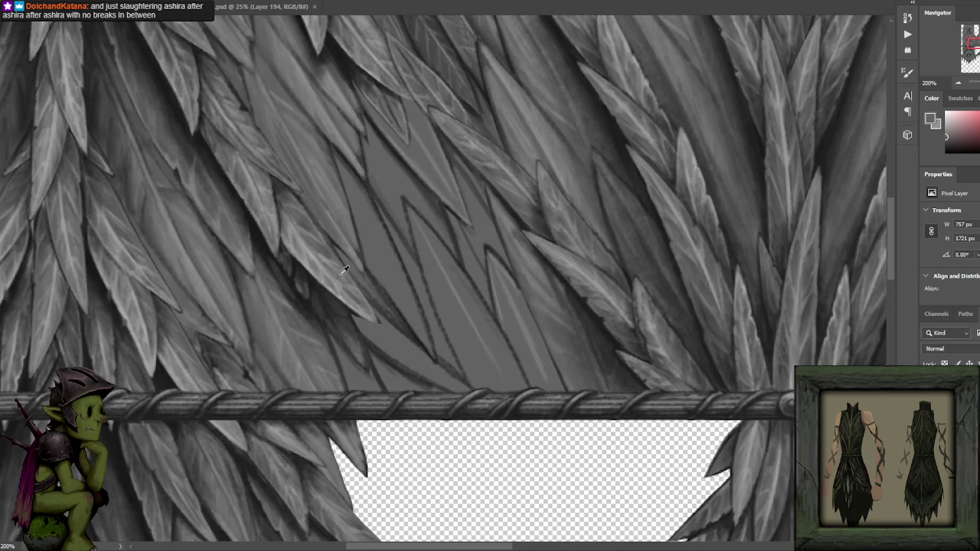
pyautogui.keyDown('alt'); pyautogui.click(318, 265); pyautogui.keyUp('alt')
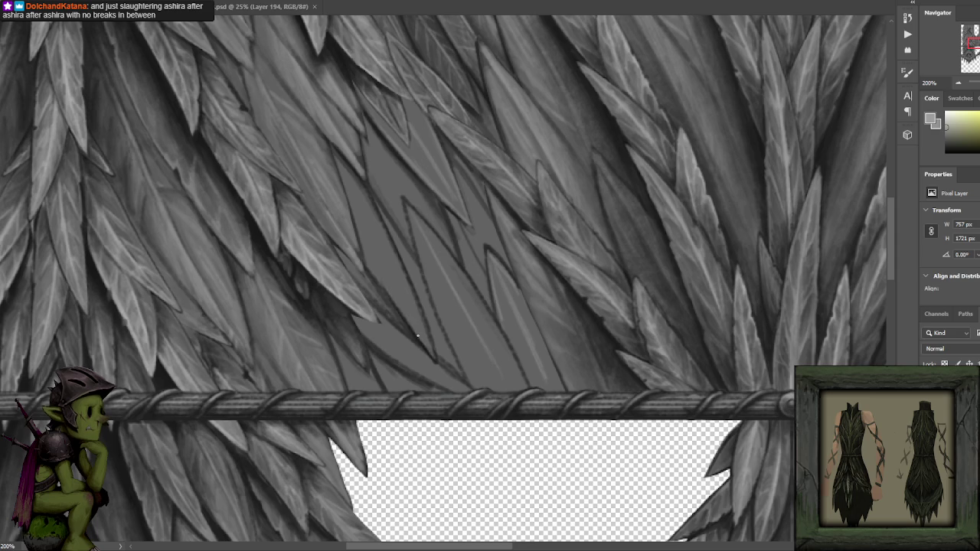
pyautogui.moveTo(408, 284); pyautogui.dragTo(431, 360)
pyautogui.moveTo(386, 234); pyautogui.dragTo(412, 296)
pyautogui.moveTo(365, 186); pyautogui.dragTo(415, 296)
pyautogui.keyDown('alt'); pyautogui.click(310, 260); pyautogui.keyUp('alt')
pyautogui.moveTo(373, 240); pyautogui.dragTo(418, 314)
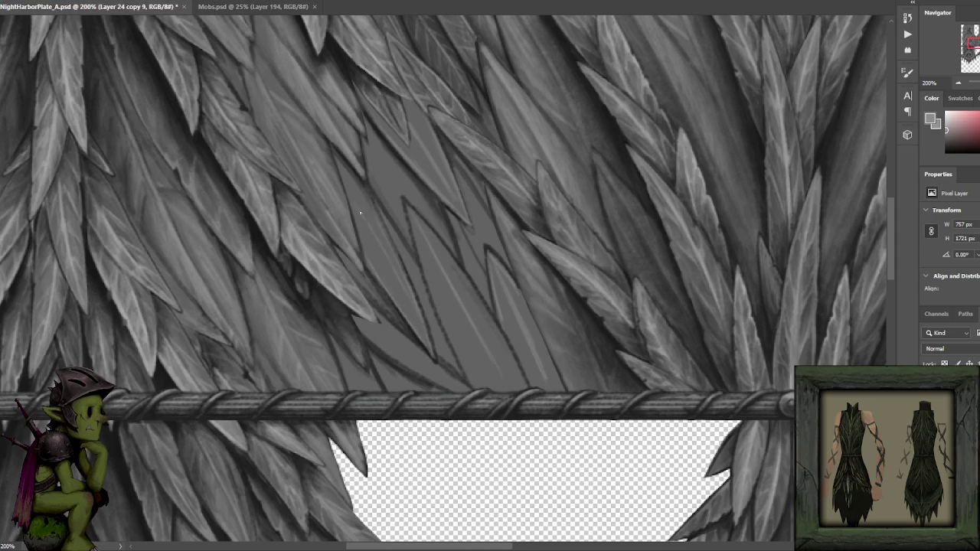
pyautogui.moveTo(348, 193); pyautogui.dragTo(358, 203)
pyautogui.moveTo(474, 327); pyautogui.dragTo(486, 354)
# - Add thin dark outlines along several filler leaf edges
pyautogui.scroll(2, 431, 253)
pyautogui.hscroll(-1, 431, 253)
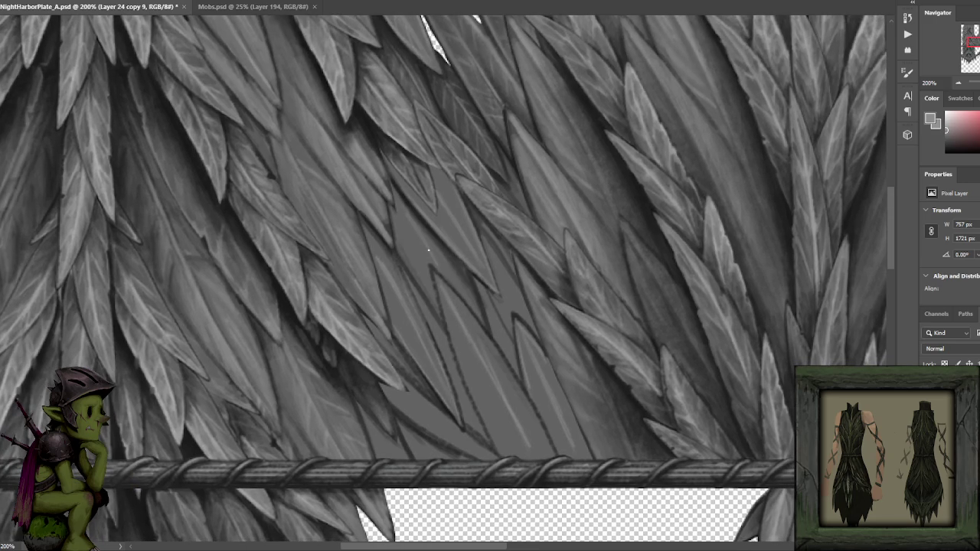
pyautogui.scroll(2, 473, 224)
pyautogui.press('d')
pyautogui.moveTo(455, 246)
pyautogui.mouseDown()
pyautogui.moveTo(443, 253)
pyautogui.moveTo(462, 257)
pyautogui.moveTo(446, 245)
pyautogui.mouseUp()
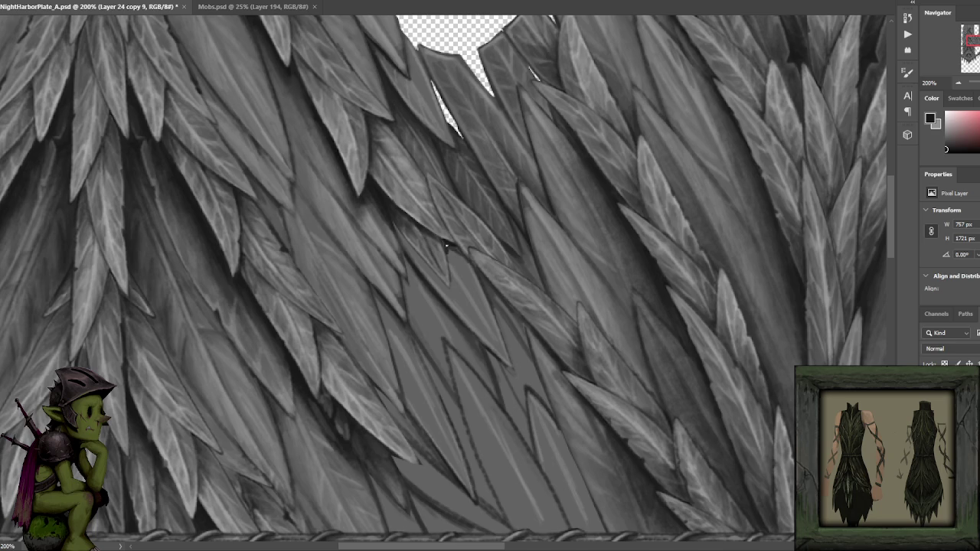
pyautogui.moveTo(394, 223)
pyautogui.mouseDown()
pyautogui.moveTo(417, 257)
pyautogui.moveTo(404, 250)
pyautogui.moveTo(429, 268)
pyautogui.moveTo(414, 254)
pyautogui.mouseUp()
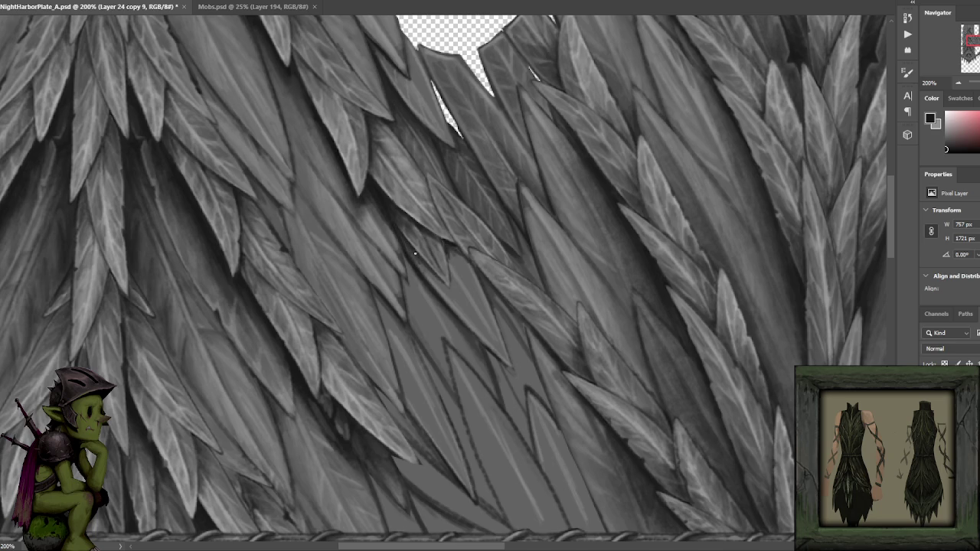
pyautogui.moveTo(451, 289); pyautogui.dragTo(451, 283)
# - Sample near-black shades and paint a faint dark stroke on a filler leaf
pyautogui.keyDown('alt'); pyautogui.click(469, 271); pyautogui.keyUp('alt')
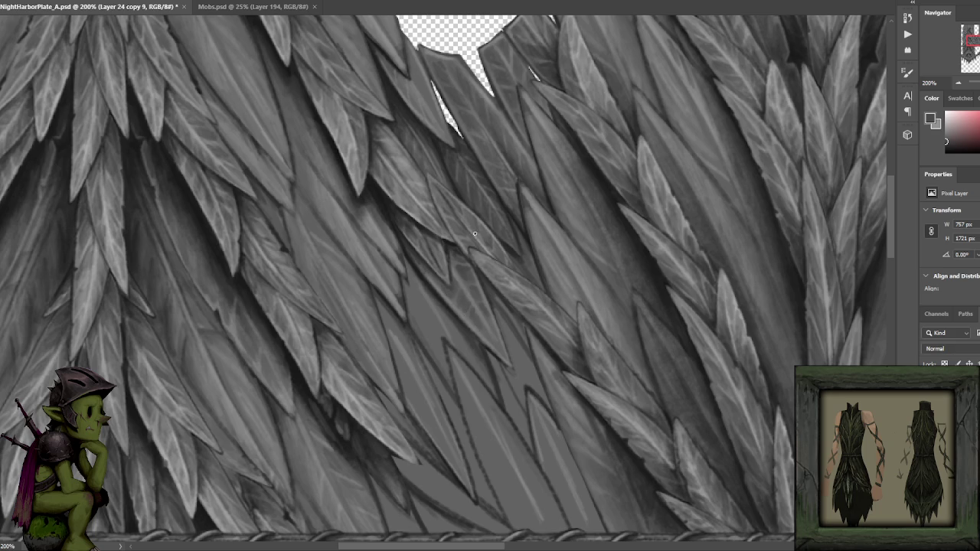
pyautogui.scroll(-2, 447, 296)
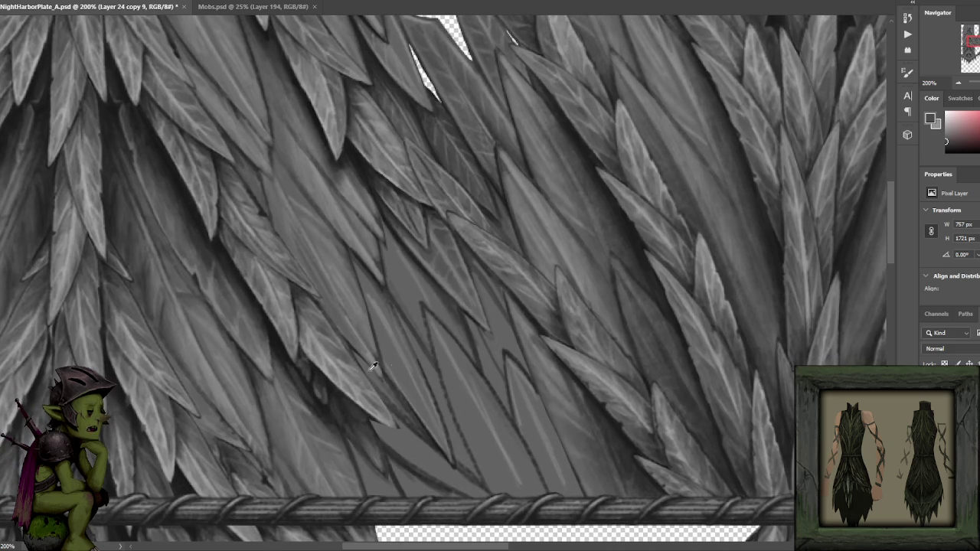
pyautogui.keyDown('alt'); pyautogui.click(471, 298); pyautogui.keyUp('alt')
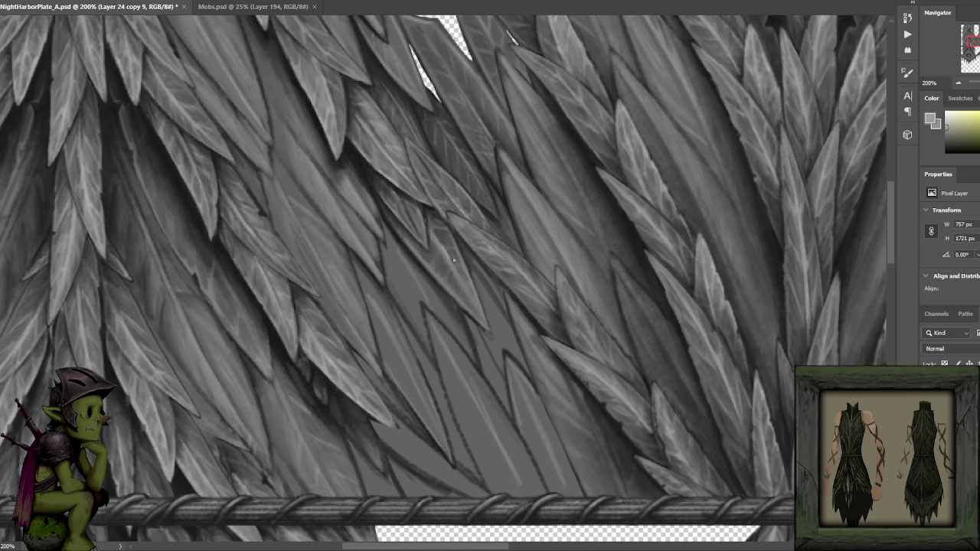
pyautogui.keyDown('alt'); pyautogui.click(452, 241); pyautogui.keyUp('alt')
pyautogui.keyDown('alt'); pyautogui.click(427, 205); pyautogui.keyUp('alt')
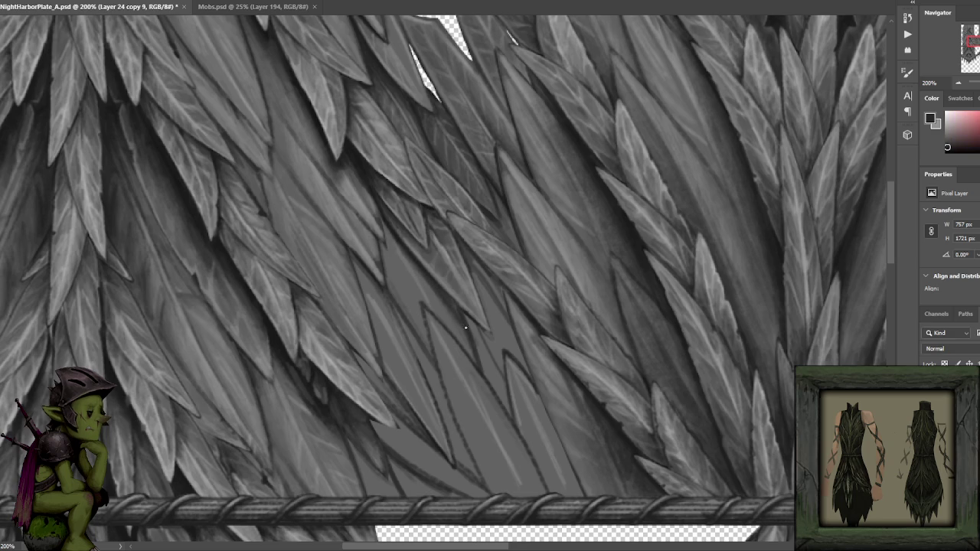
pyautogui.keyDown('alt'); pyautogui.click(193, 199); pyautogui.keyUp('alt')
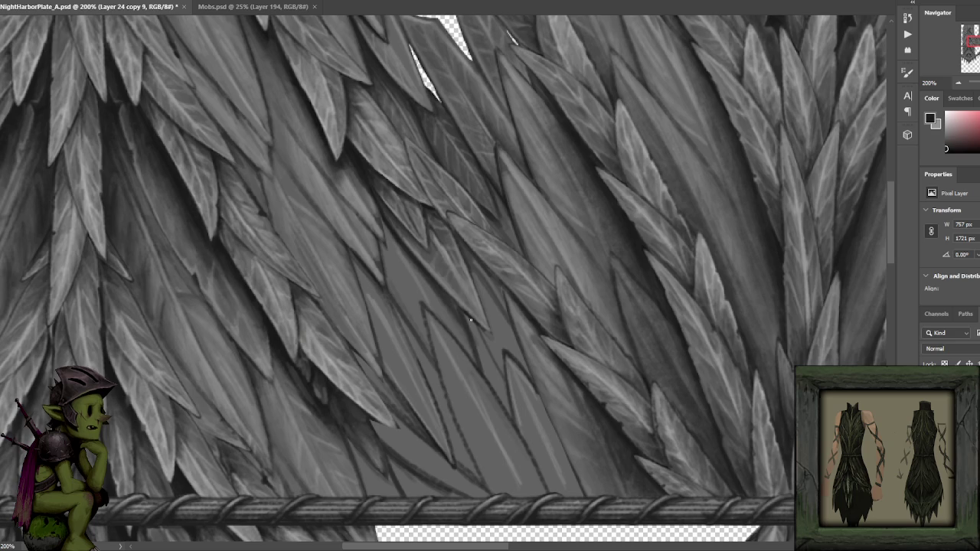
pyautogui.moveTo(476, 349); pyautogui.dragTo(463, 315)
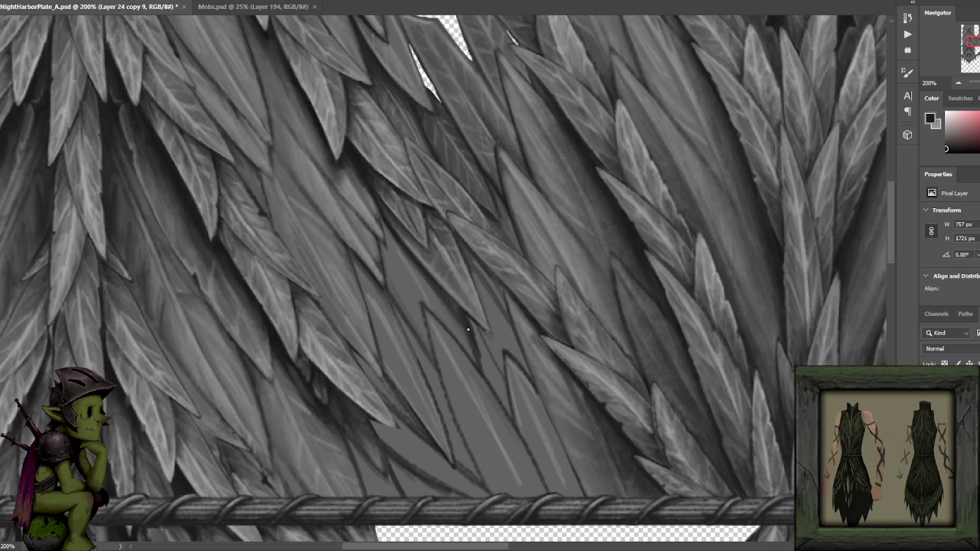
pyautogui.hotkey('ctrl', '-')
pyautogui.hotkey('ctrl', '-')
pyautogui.hotkey('ctrl', '-')
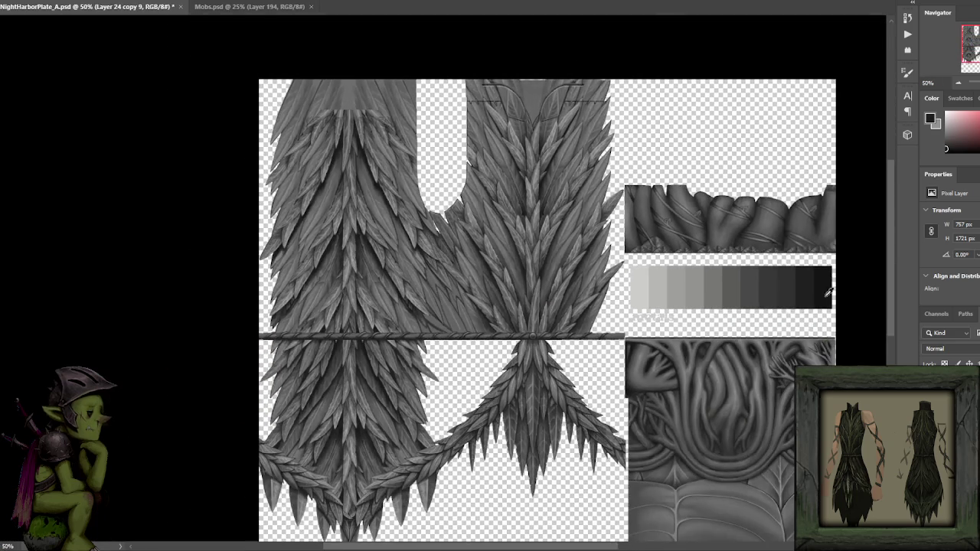
# - Deepen the dark shadows along the filler leaf edges above the rope
pyautogui.hotkey('ctrl', '+')
pyautogui.hotkey('ctrl', '+')
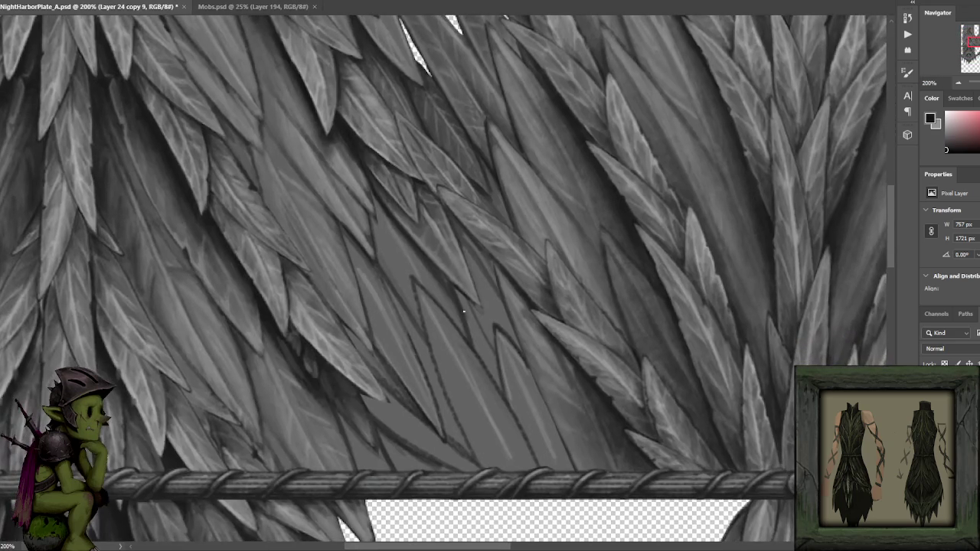
pyautogui.moveTo(457, 309); pyautogui.dragTo(473, 349)
pyautogui.moveTo(467, 303)
pyautogui.mouseDown()
pyautogui.moveTo(498, 356)
pyautogui.moveTo(480, 329)
pyautogui.mouseUp()
pyautogui.moveTo(498, 366); pyautogui.dragTo(464, 300)
pyautogui.moveTo(479, 349)
pyautogui.mouseDown()
pyautogui.moveTo(457, 294)
pyautogui.moveTo(501, 388)
pyautogui.moveTo(474, 332)
pyautogui.mouseUp()
pyautogui.moveTo(430, 285); pyautogui.dragTo(441, 308)
# - Paint thin light-grey vein lines on the filler leaves
pyautogui.keyDown('alt'); pyautogui.click(481, 389); pyautogui.keyUp('alt')
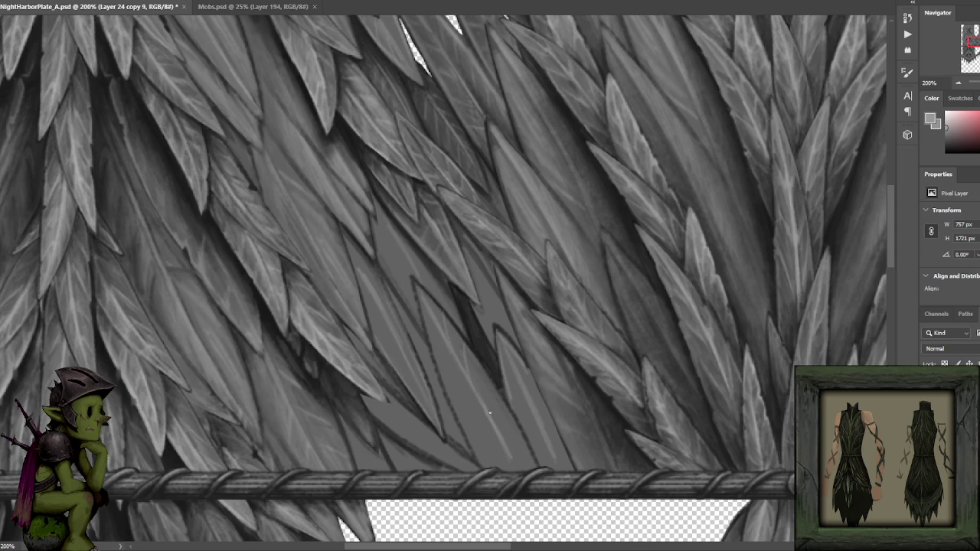
pyautogui.moveTo(508, 448); pyautogui.dragTo(505, 412)
pyautogui.moveTo(496, 434); pyautogui.dragTo(484, 419)
pyautogui.moveTo(519, 467); pyautogui.dragTo(520, 441)
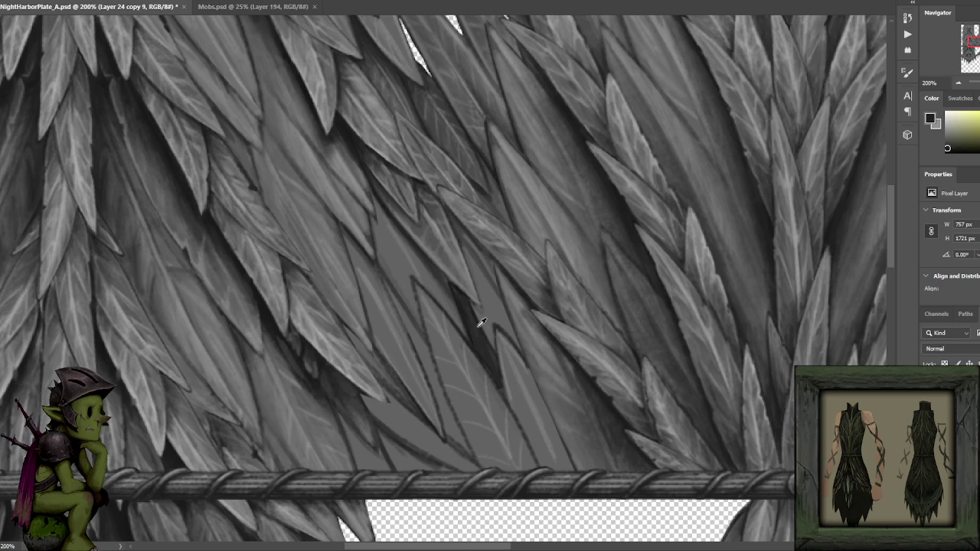
pyautogui.keyDown('alt'); pyautogui.click(322, 340); pyautogui.keyUp('alt')
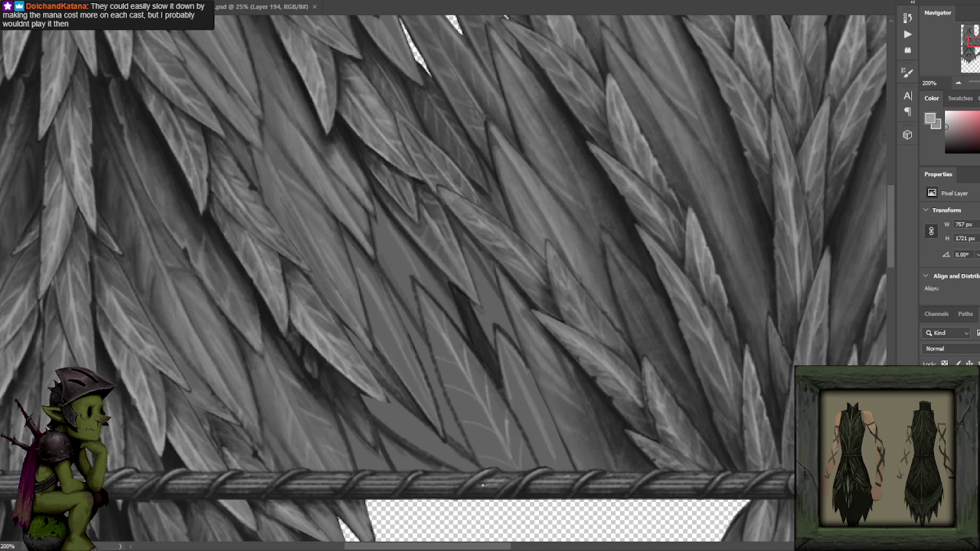
# - Bring the rope into view and sample near-black and darker leaf greys
pyautogui.moveTo(482, 484); pyautogui.dragTo(497, 419)
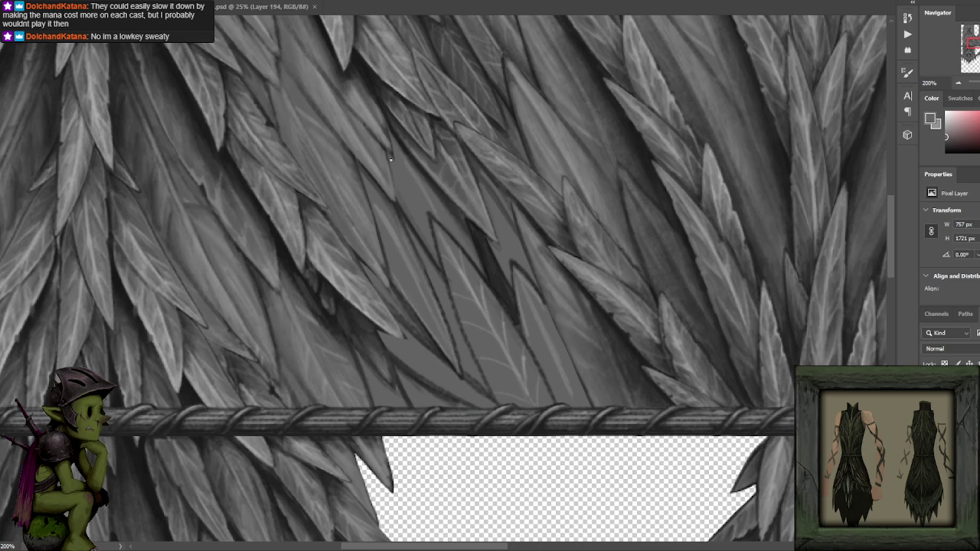
pyautogui.keyDown('alt'); pyautogui.click(384, 86); pyautogui.keyUp('alt')
pyautogui.scroll(5, 396, 184)
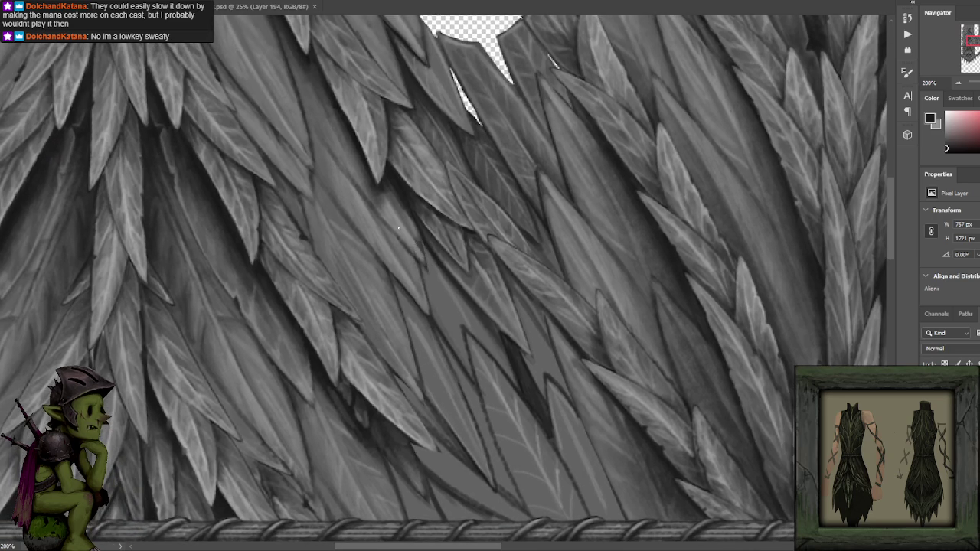
pyautogui.keyDown('alt'); pyautogui.click(381, 227); pyautogui.keyUp('alt')
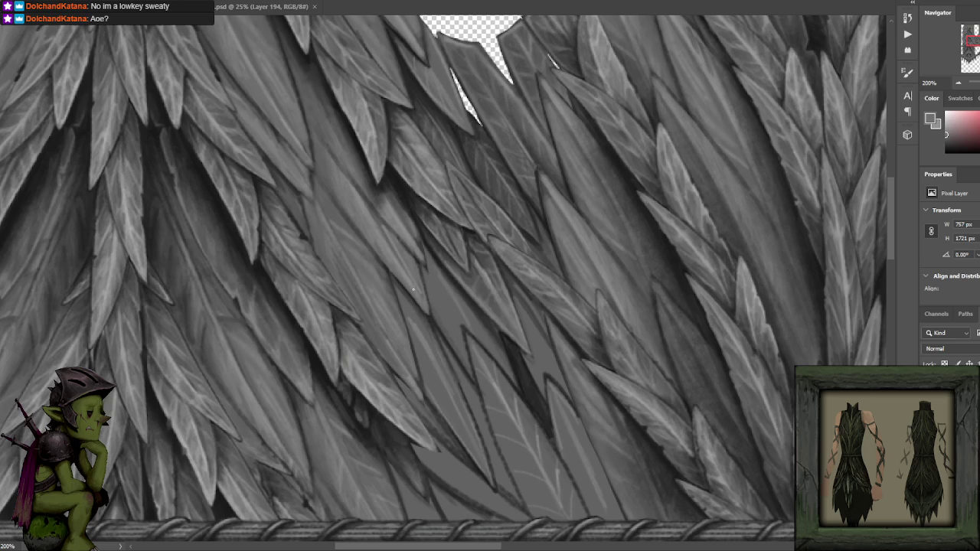
pyautogui.keyDown('alt'); pyautogui.click(377, 188); pyautogui.keyUp('alt')
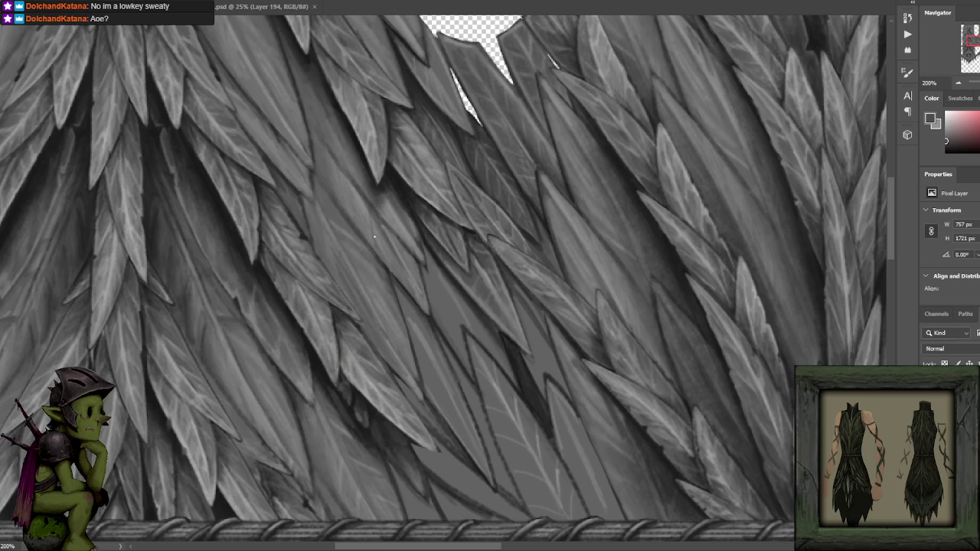
pyautogui.keyDown('alt'); pyautogui.click(396, 176); pyautogui.keyUp('alt')
pyautogui.moveTo(408, 188)
pyautogui.mouseDown()
pyautogui.moveTo(398, 216)
pyautogui.moveTo(441, 249)
pyautogui.moveTo(421, 288)
pyautogui.mouseUp()
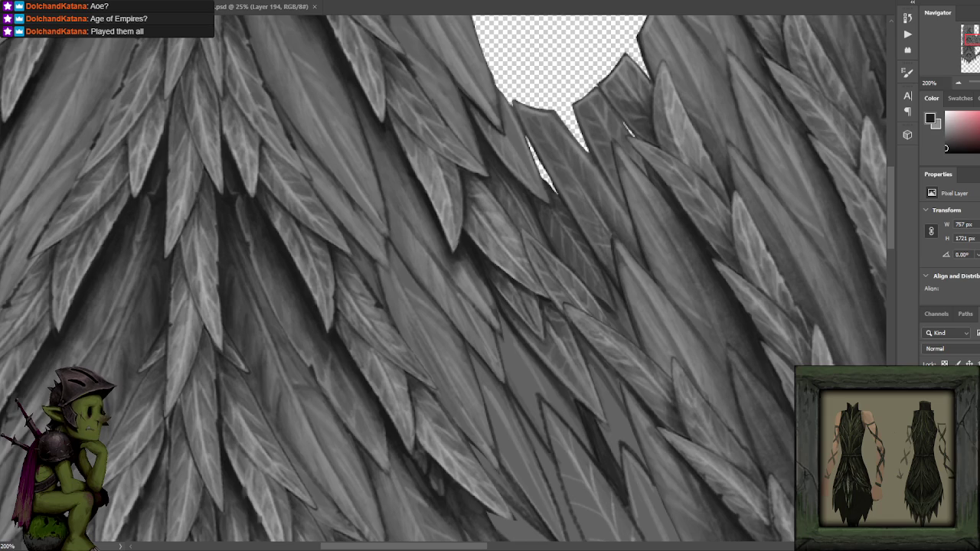
pyautogui.click(413, 225)
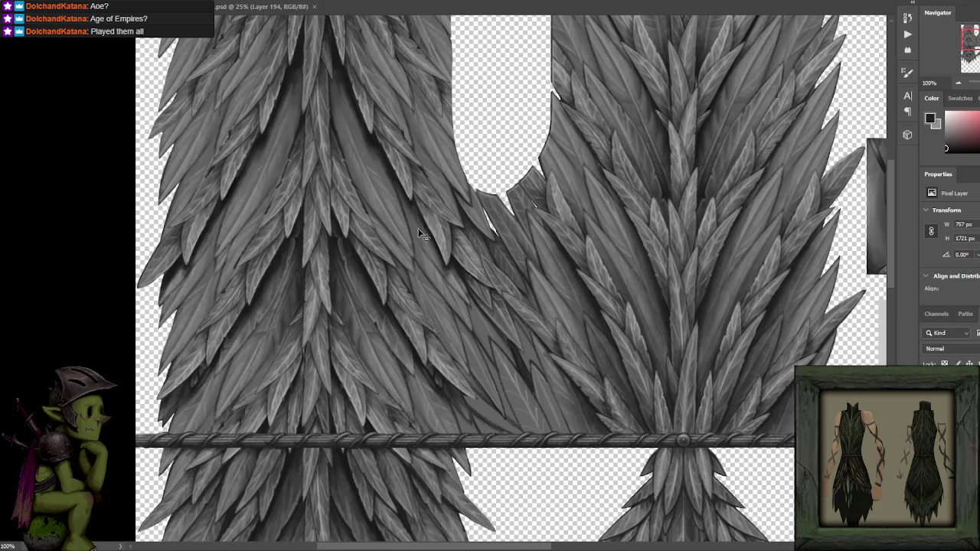
pyautogui.hotkey('ctrl', '-')
pyautogui.moveTo(541, 186); pyautogui.dragTo(499, 161)
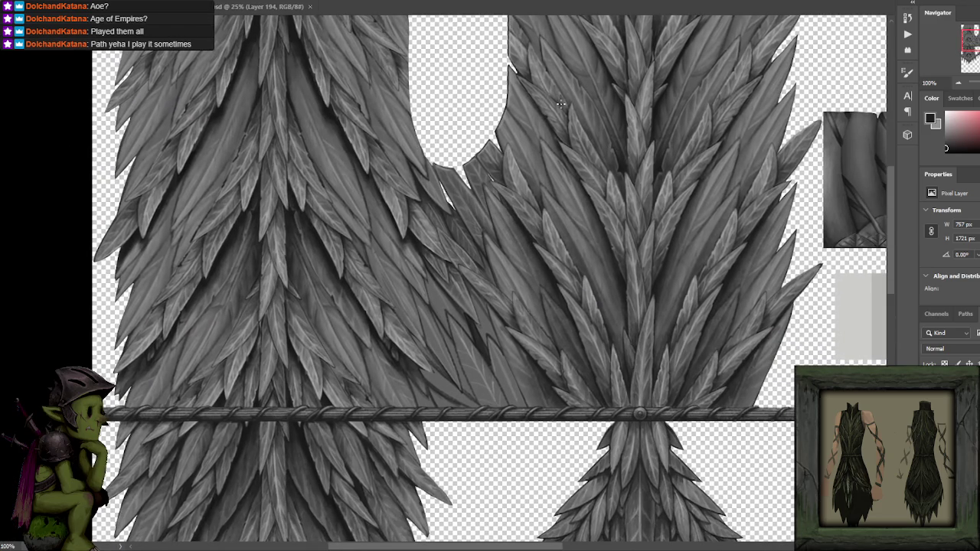
pyautogui.moveTo(490, 239); pyautogui.dragTo(468, 206)
pyautogui.hotkey('ctrl', '+')
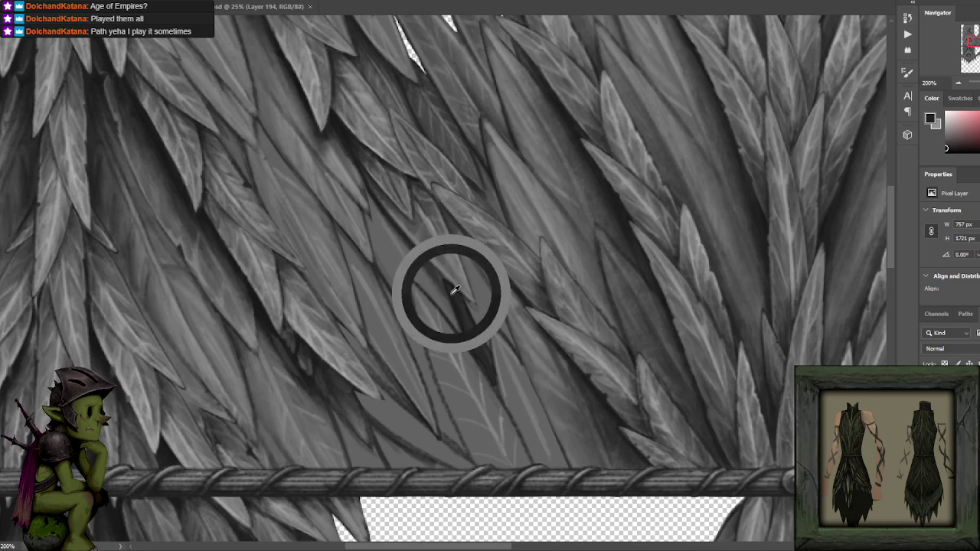
pyautogui.keyDown('alt'); pyautogui.click(342, 122); pyautogui.keyUp('alt')
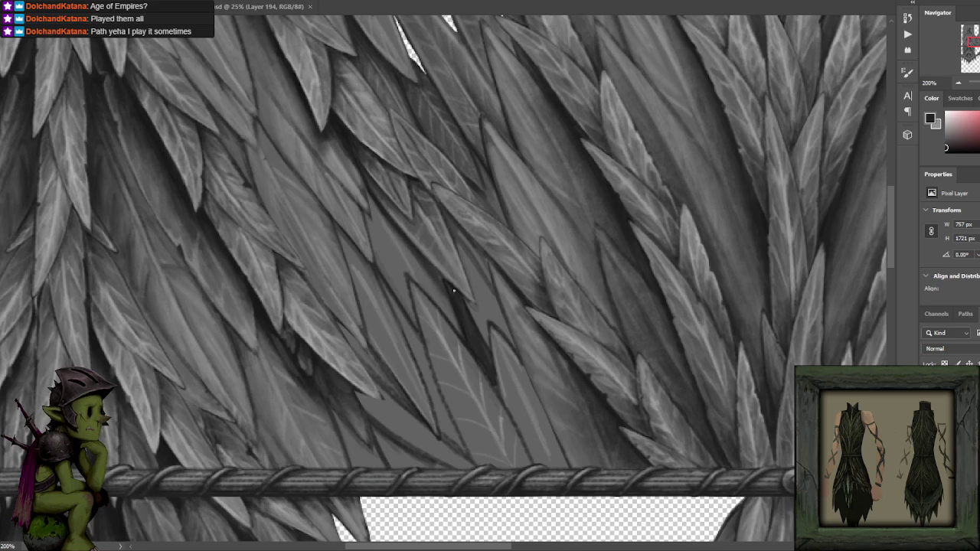
pyautogui.keyDown('alt'); pyautogui.click(340, 125); pyautogui.keyUp('alt')
pyautogui.keyDown('alt'); pyautogui.click(445, 307); pyautogui.keyUp('alt')
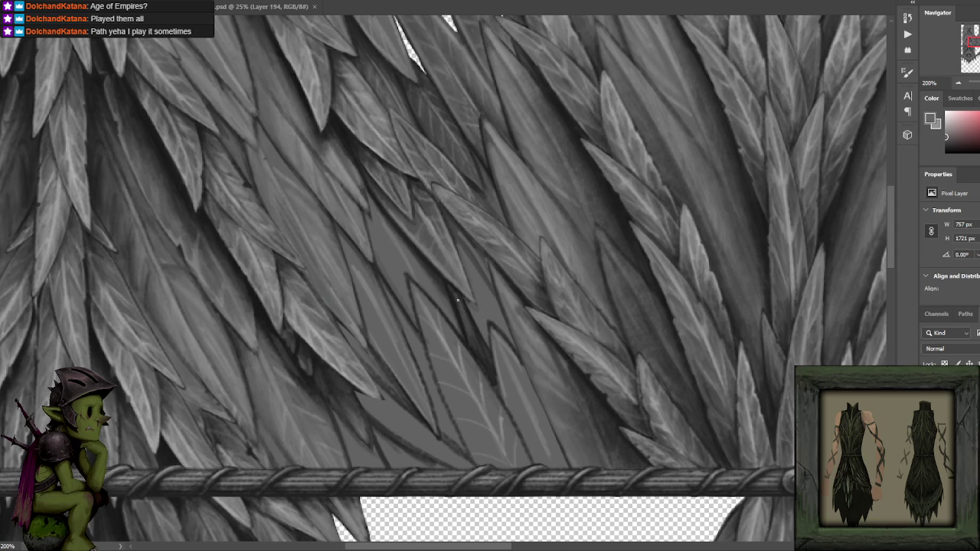
pyautogui.keyDown('alt'); pyautogui.click(475, 346); pyautogui.keyUp('alt')
pyautogui.keyDown('alt'); pyautogui.click(463, 319); pyautogui.keyUp('alt')
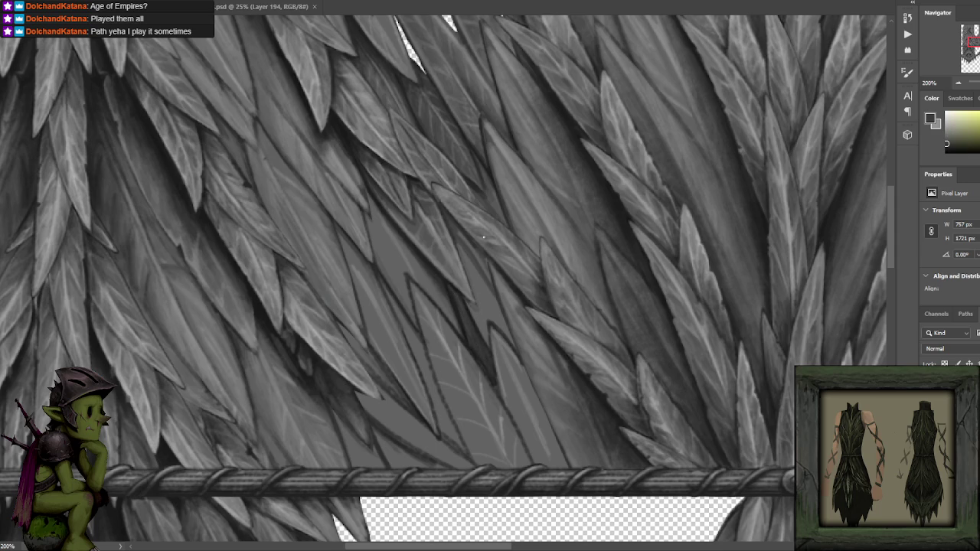
pyautogui.keyDown('alt'); pyautogui.click(314, 320); pyautogui.keyUp('alt')
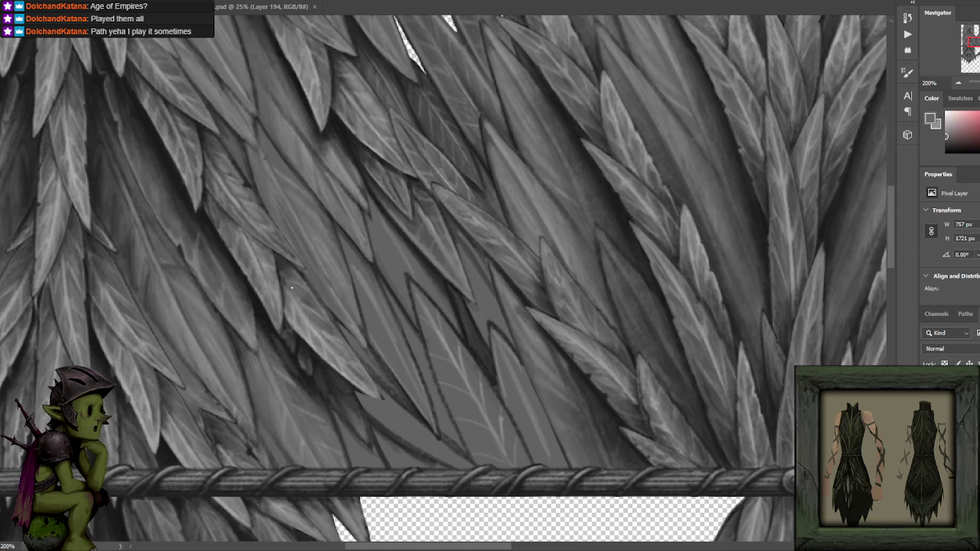
pyautogui.keyDown('alt'); pyautogui.click(283, 263); pyautogui.keyUp('alt')
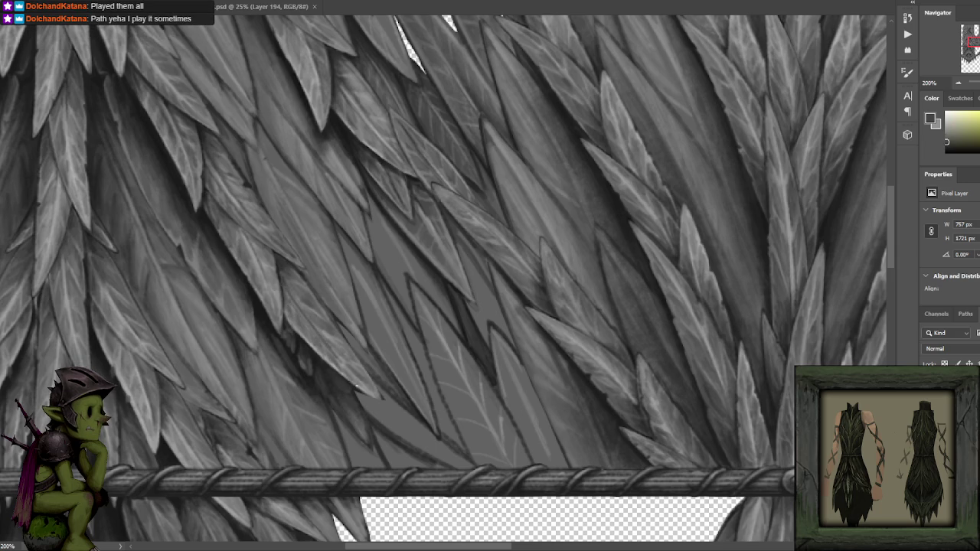
pyautogui.keyDown('alt'); pyautogui.click(155, 433); pyautogui.keyUp('alt')
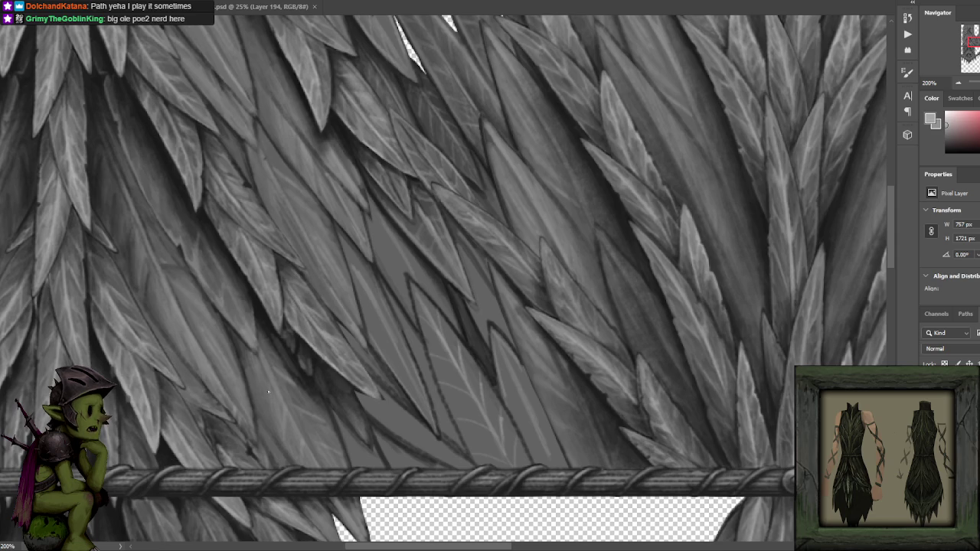
# - Reset the paint colour to black and pan to the filler leaves left of the neckline gap
pyautogui.moveTo(135, 385); pyautogui.dragTo(290, 320)
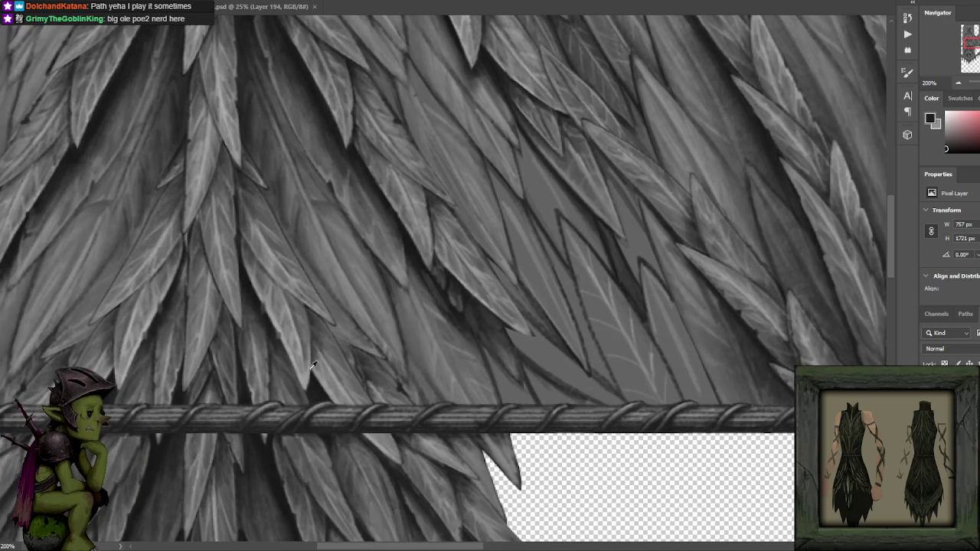
pyautogui.press('d')
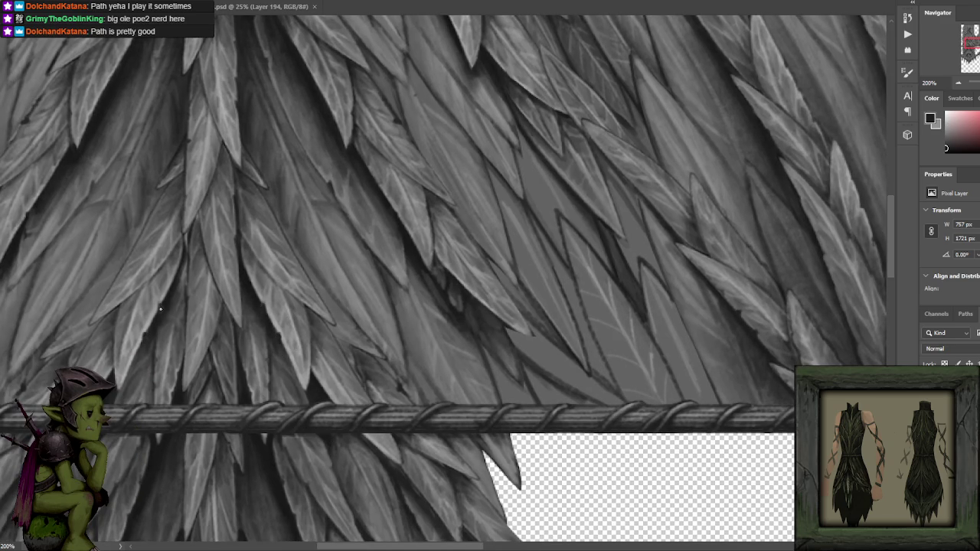
pyautogui.scroll(-5, 459, 240)
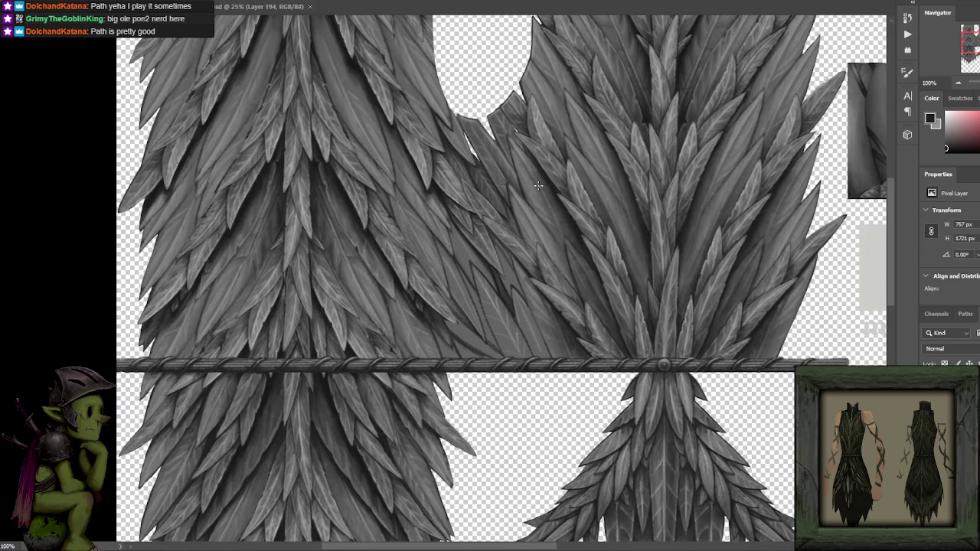
pyautogui.scroll(1, 524, 226)
pyautogui.scroll(3, 523, 226)
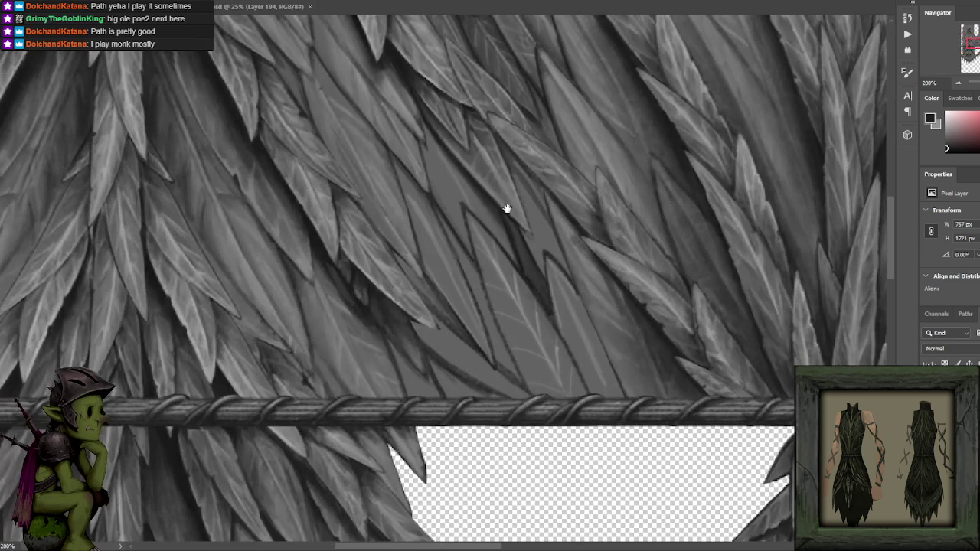
pyautogui.moveTo(531, 207); pyautogui.dragTo(525, 240)
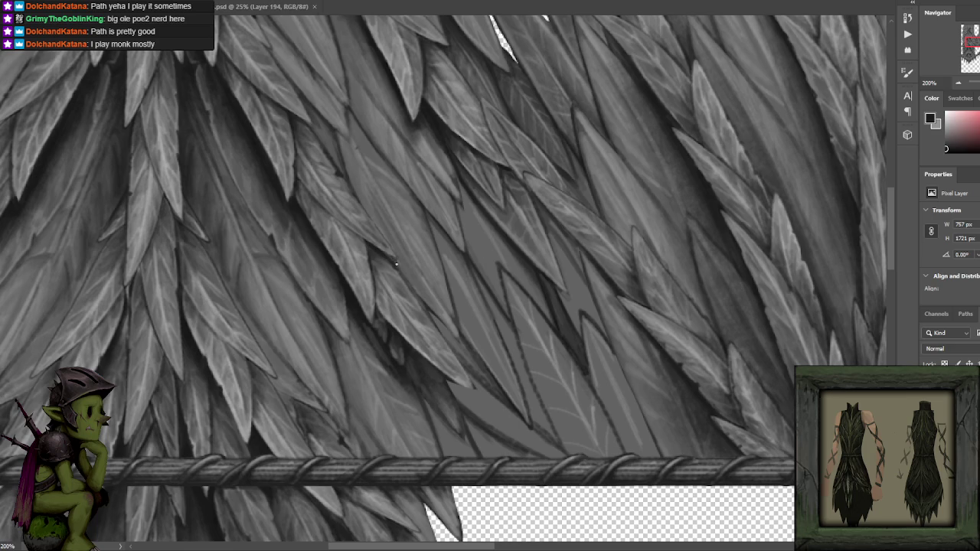
pyautogui.scroll(3, 417, 287)
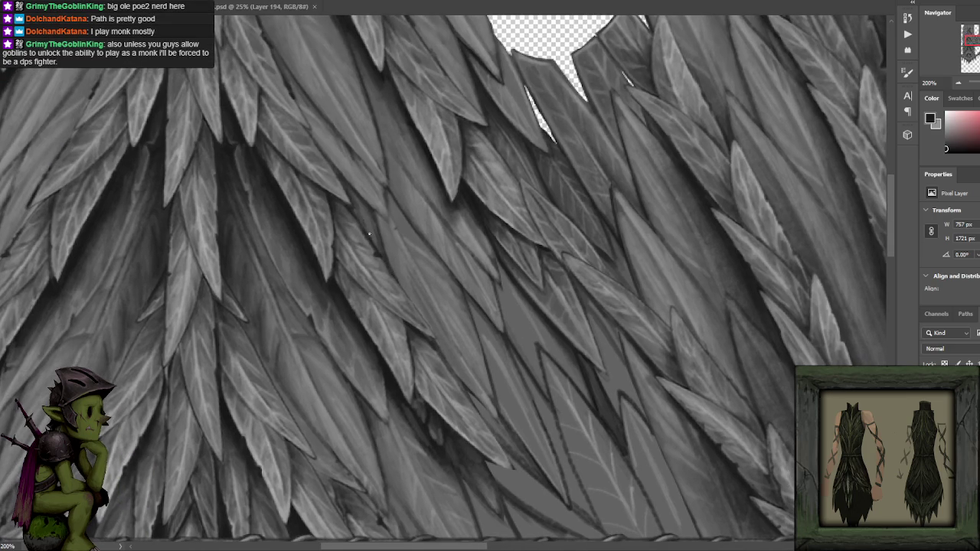
pyautogui.scroll(-1, 423, 184)
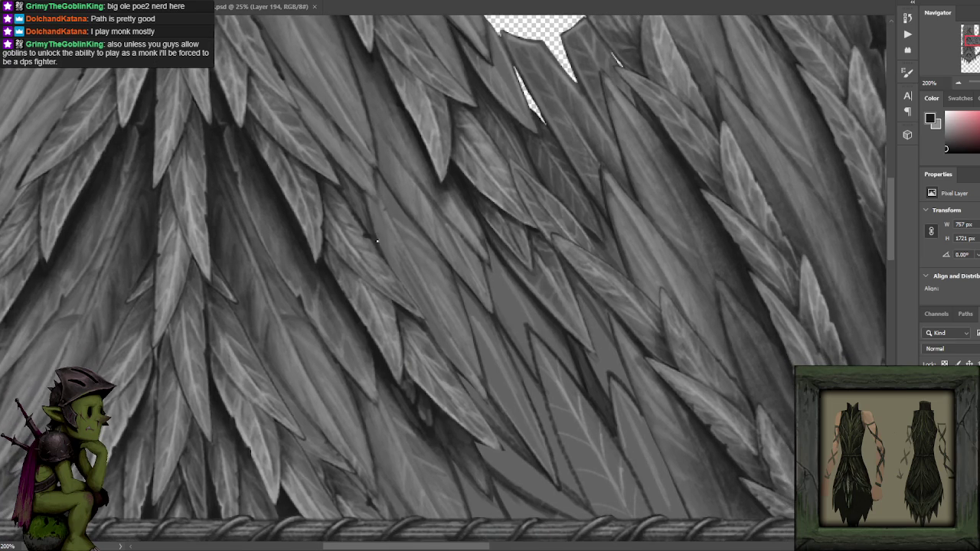
# - Pan with the Hand tool over the leaf layers below the neckline gap
pyautogui.press('h')
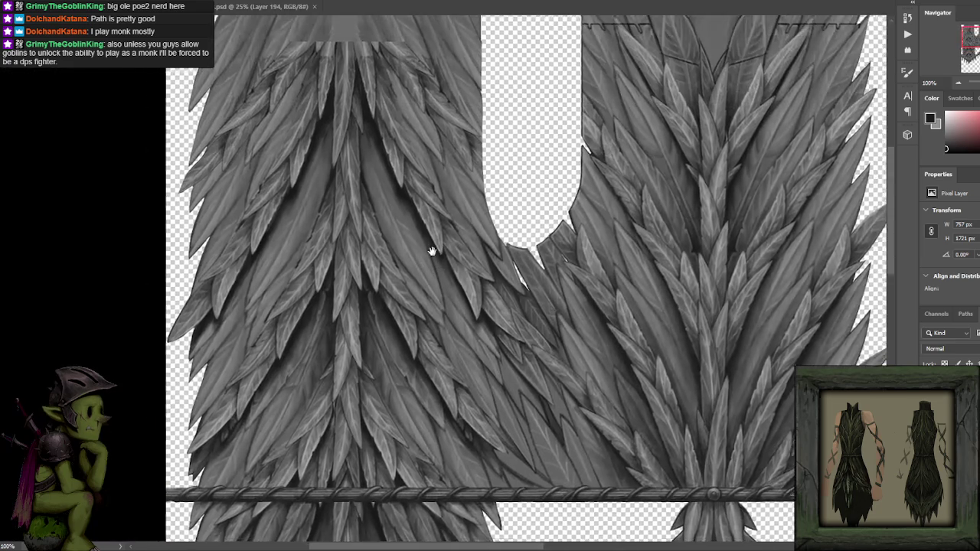
pyautogui.moveTo(392, 167); pyautogui.dragTo(440, 272)
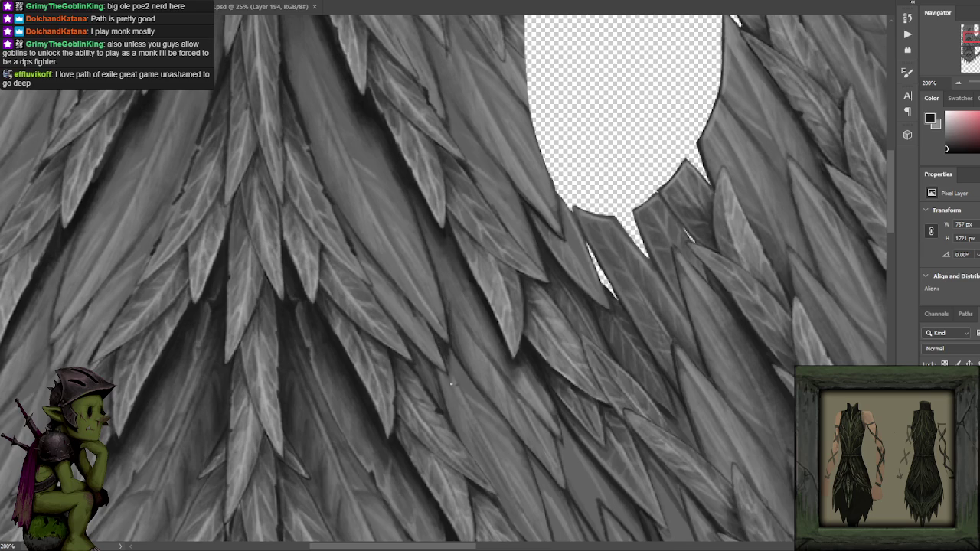
pyautogui.moveTo(442, 359); pyautogui.dragTo(432, 290)
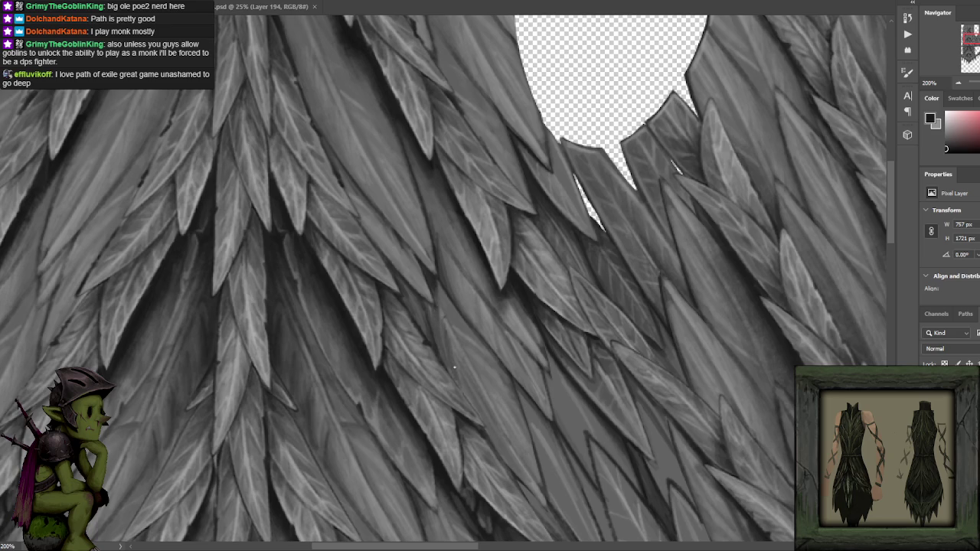
pyautogui.moveTo(455, 343); pyautogui.dragTo(440, 268)
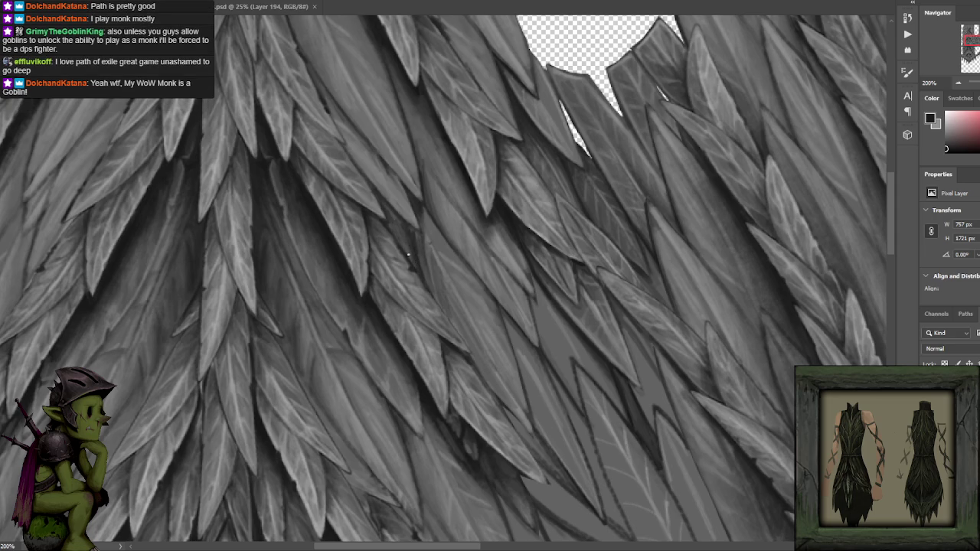
pyautogui.scroll(-3, 441, 267)
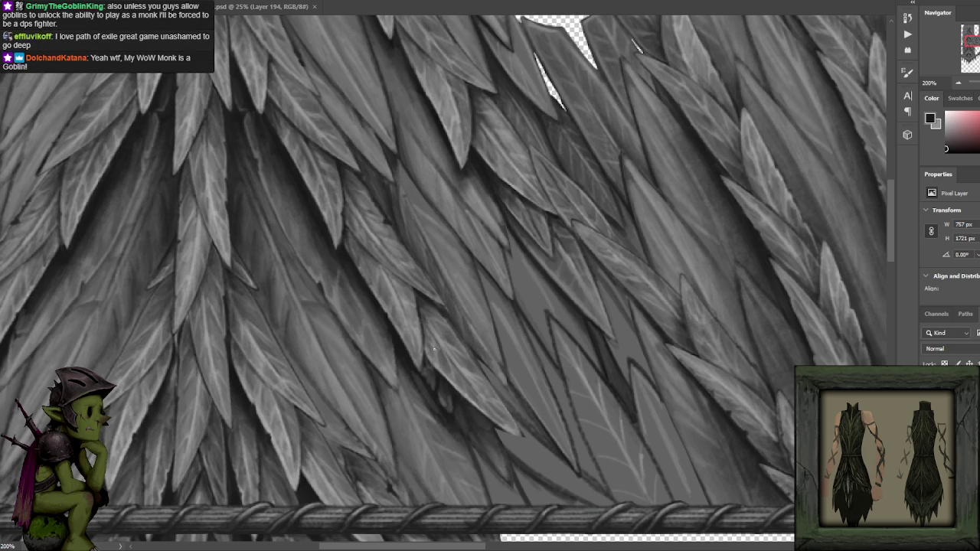
pyautogui.scroll(2, 463, 299)
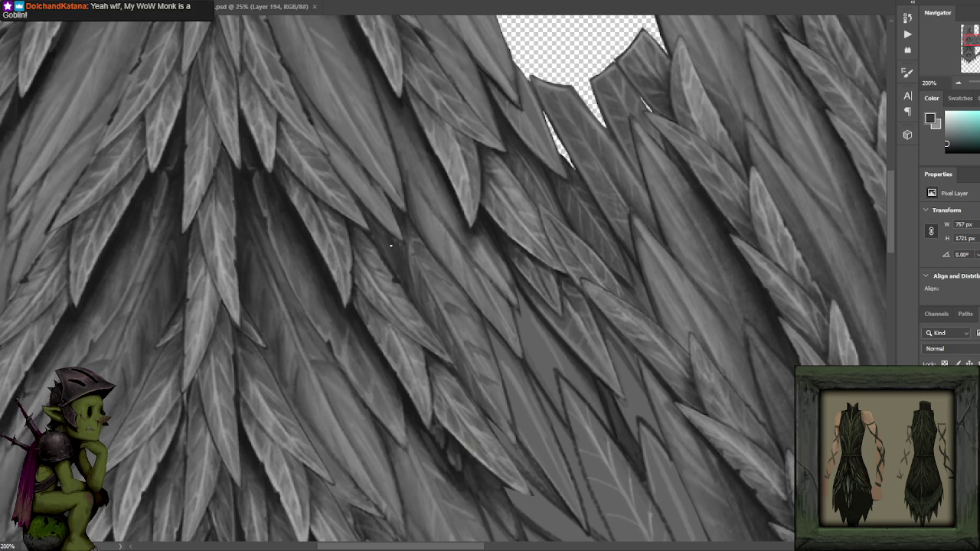
# - Sample a dark grey, then a slightly darker one, from the leaves as the paint colour
pyautogui.keyDown('alt'); pyautogui.click(386, 226); pyautogui.keyUp('alt')
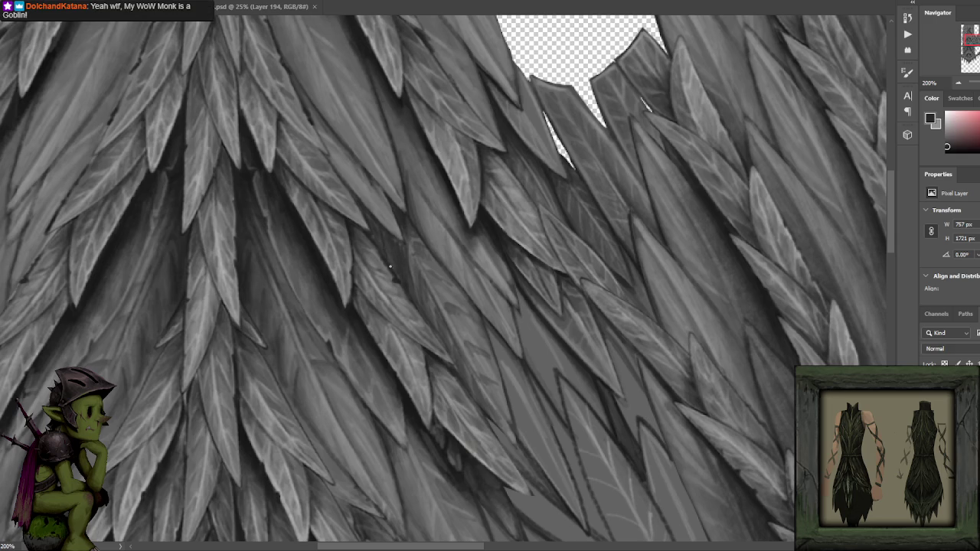
pyautogui.keyDown('alt'); pyautogui.click(314, 239); pyautogui.keyUp('alt')
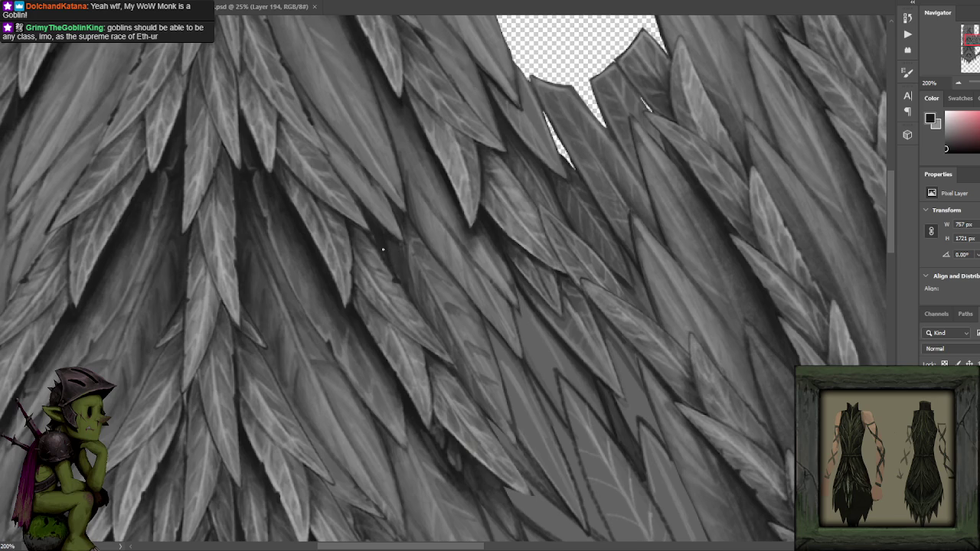
pyautogui.moveTo(407, 230); pyautogui.dragTo(438, 227)
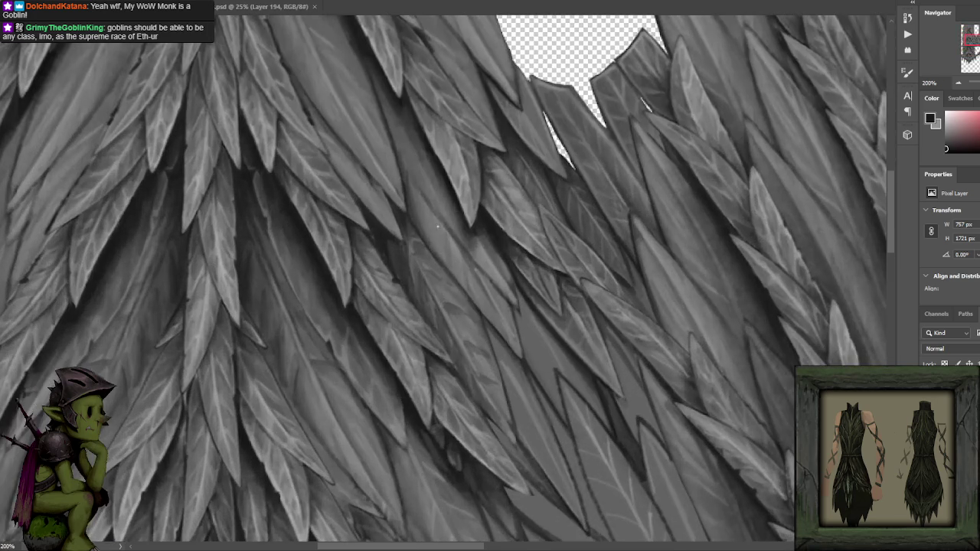
# - Sample a mid grey and paint darker shading marks between the central overlapping leaves
pyautogui.keyDown('alt'); pyautogui.click(411, 271); pyautogui.keyUp('alt')
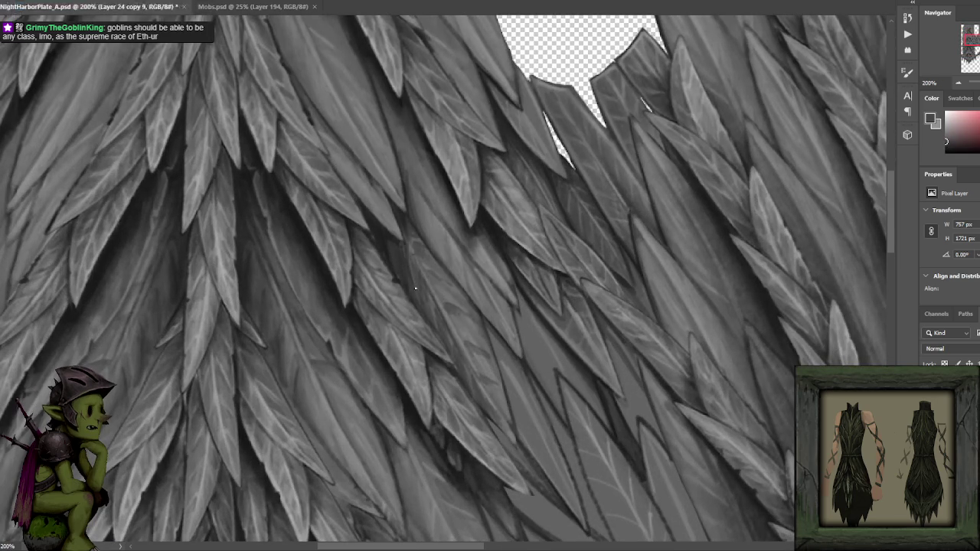
pyautogui.moveTo(413, 279); pyautogui.dragTo(411, 259)
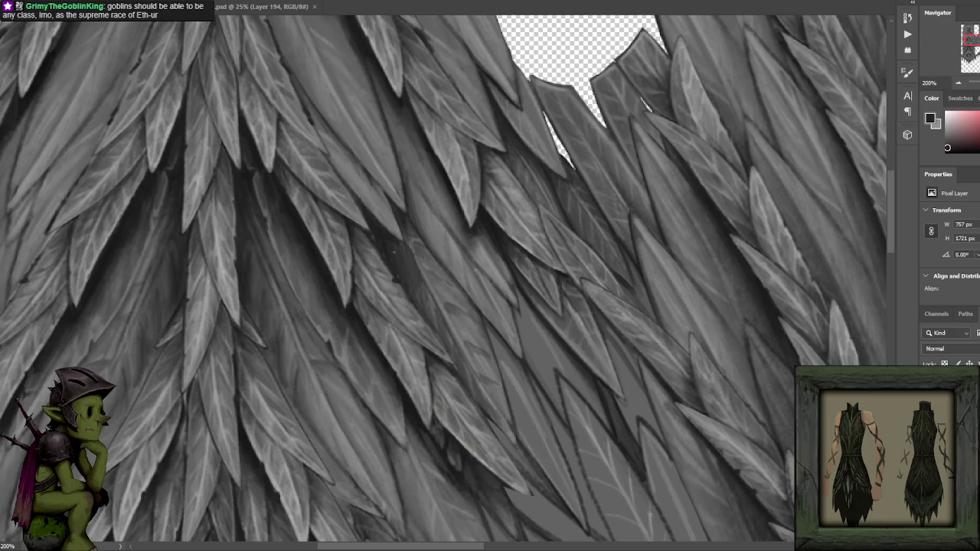
pyautogui.moveTo(306, 237); pyautogui.dragTo(246, 132)
pyautogui.press('x')
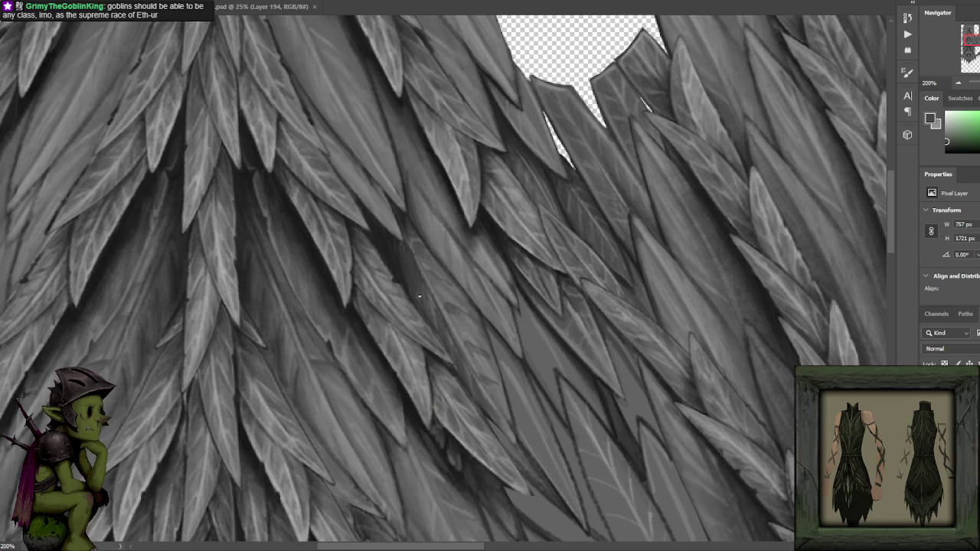
pyautogui.press('x')
pyautogui.press('x')
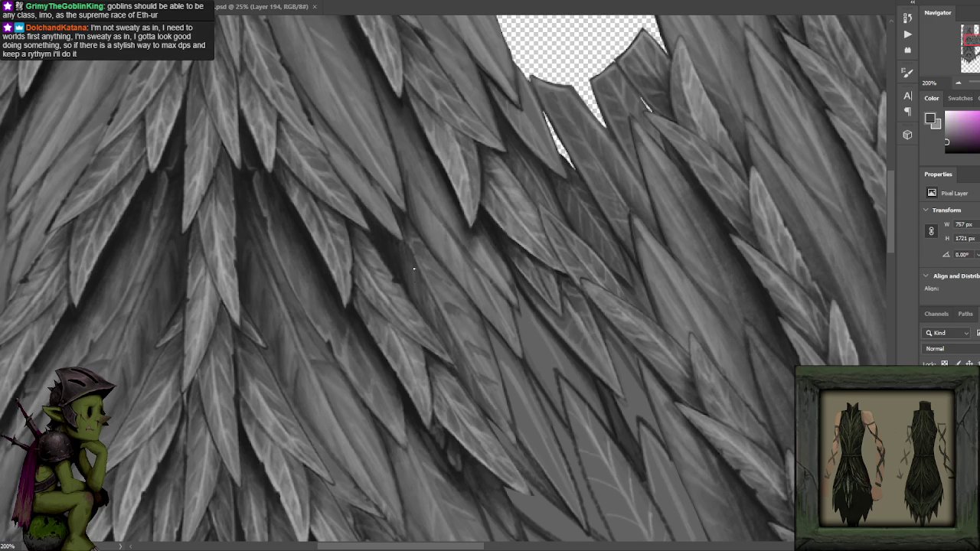
pyautogui.keyDown('alt'); pyautogui.click(408, 249); pyautogui.keyUp('alt')
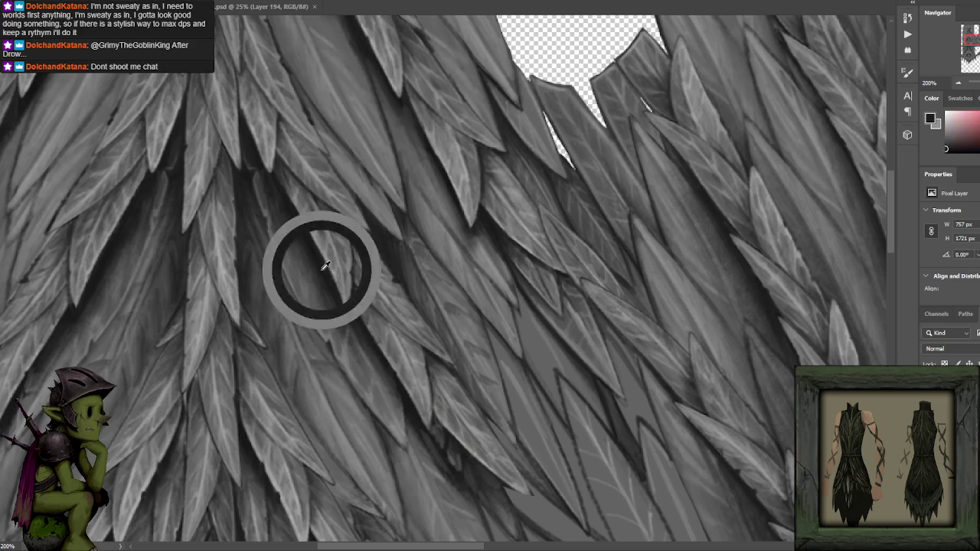
pyautogui.moveTo(413, 273); pyautogui.dragTo(408, 204)
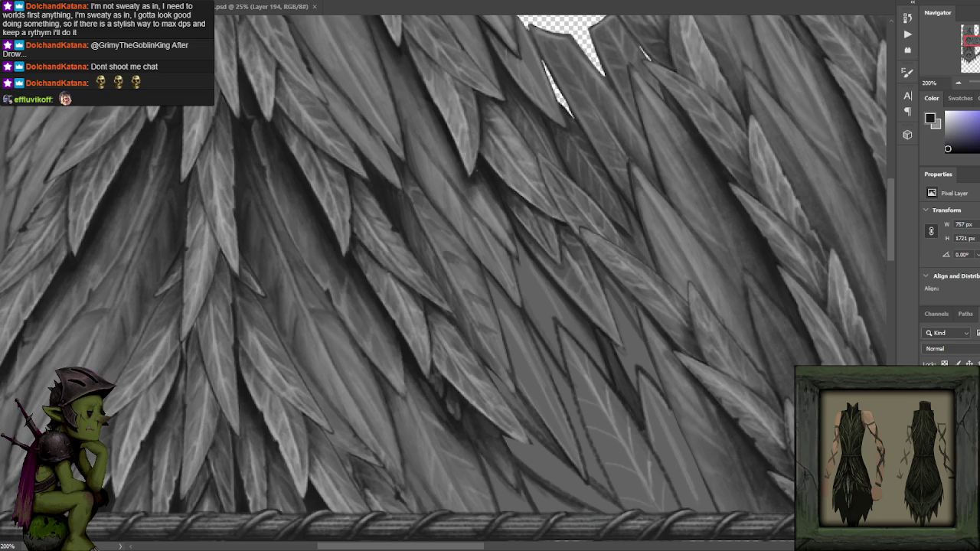
# - Sample progressively darker greys, down to near-black, from the shadows between the leaves
pyautogui.keyDown('alt'); pyautogui.click(382, 268); pyautogui.keyUp('alt')
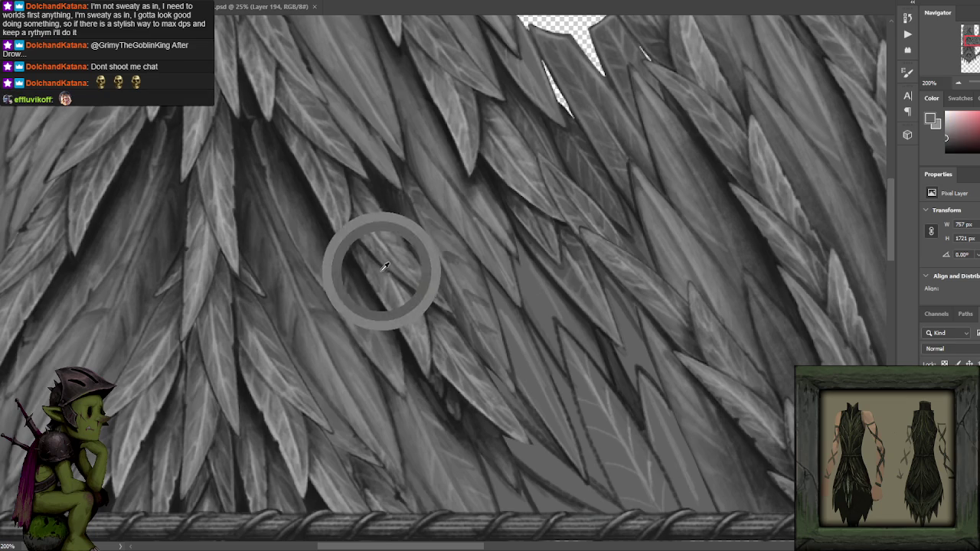
pyautogui.keyDown('alt'); pyautogui.click(358, 239); pyautogui.keyUp('alt')
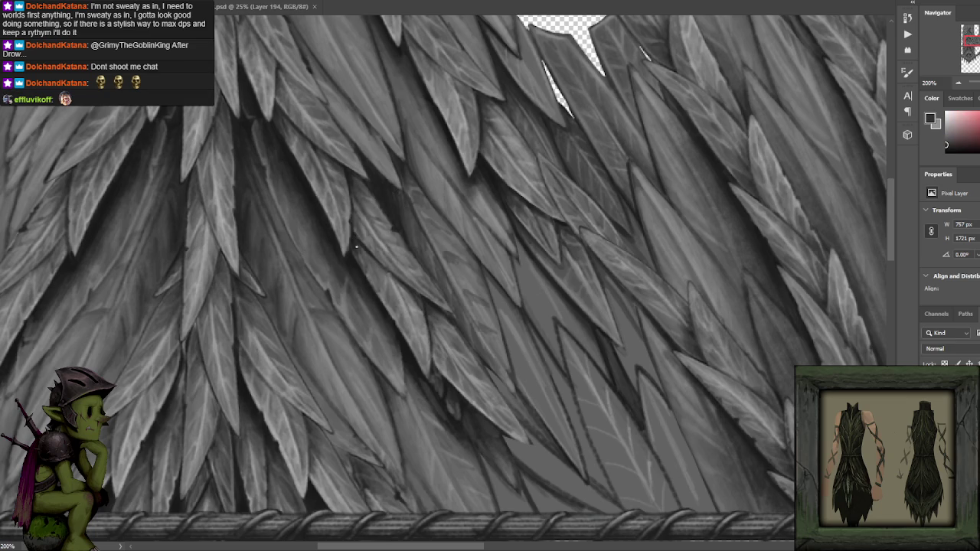
pyautogui.keyDown('alt'); pyautogui.click(352, 237); pyautogui.keyUp('alt')
pyautogui.keyDown('alt'); pyautogui.click(353, 254); pyautogui.keyUp('alt')
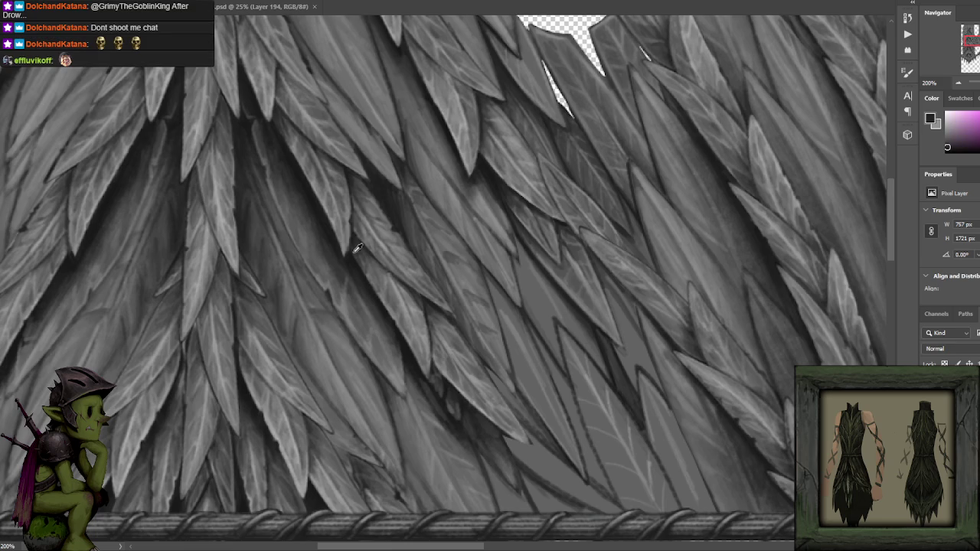
pyautogui.keyDown('alt'); pyautogui.click(339, 252); pyautogui.keyUp('alt')
pyautogui.keyDown('alt'); pyautogui.click(344, 247); pyautogui.keyUp('alt')
pyautogui.keyDown('alt'); pyautogui.click(344, 258); pyautogui.keyUp('alt')
pyautogui.keyDown('alt'); pyautogui.click(339, 237); pyautogui.keyUp('alt')
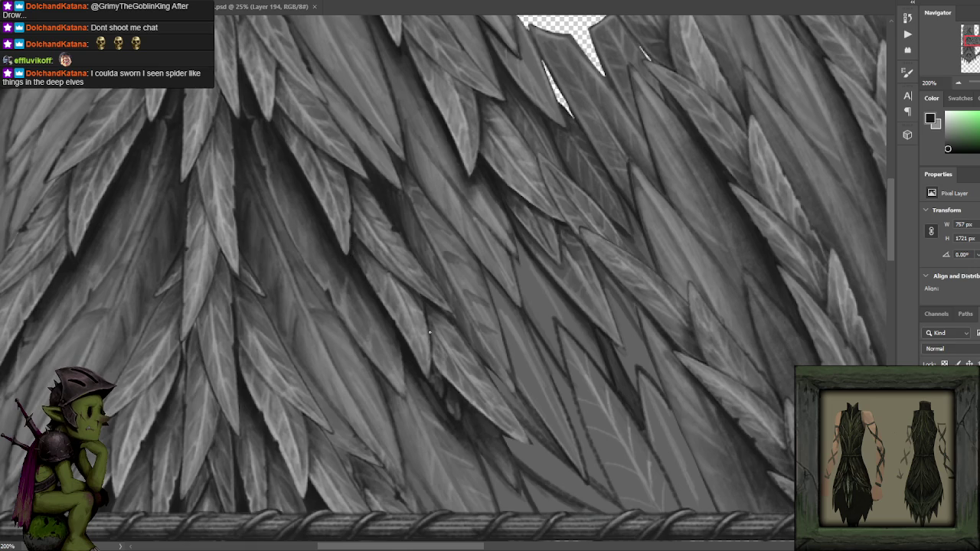
pyautogui.moveTo(411, 331); pyautogui.dragTo(412, 251)
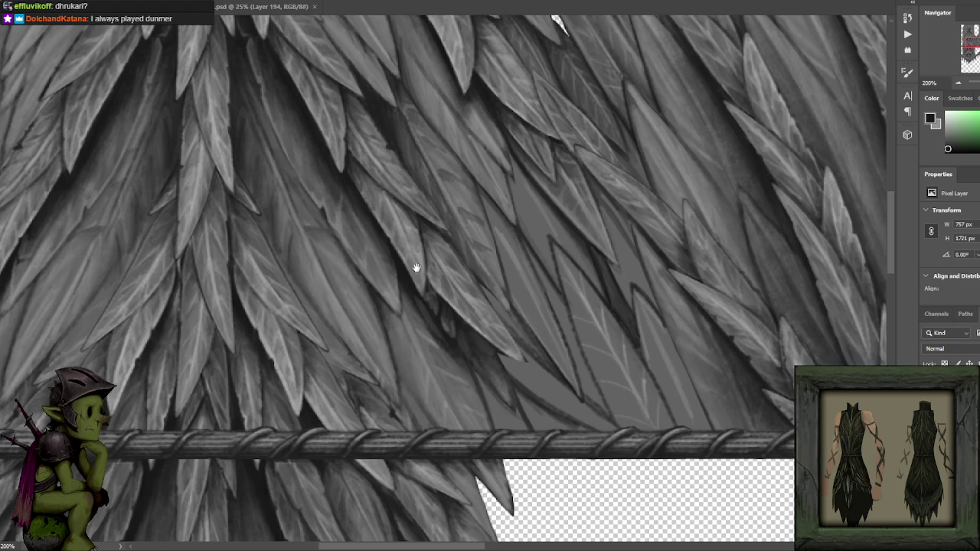
pyautogui.moveTo(415, 267); pyautogui.dragTo(403, 230)
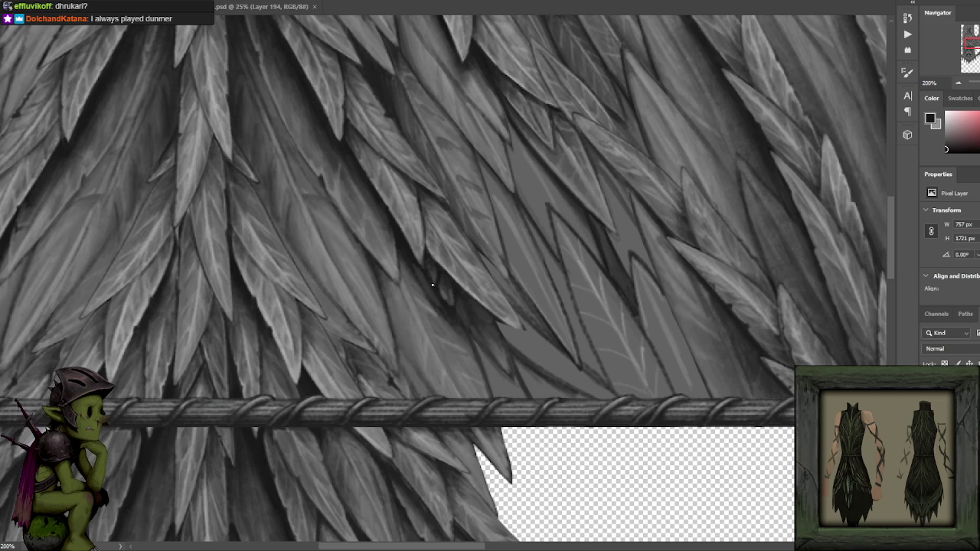
pyautogui.moveTo(465, 250)
pyautogui.mouseDown()
pyautogui.moveTo(457, 228)
pyautogui.moveTo(477, 228)
pyautogui.moveTo(470, 213)
pyautogui.mouseUp()
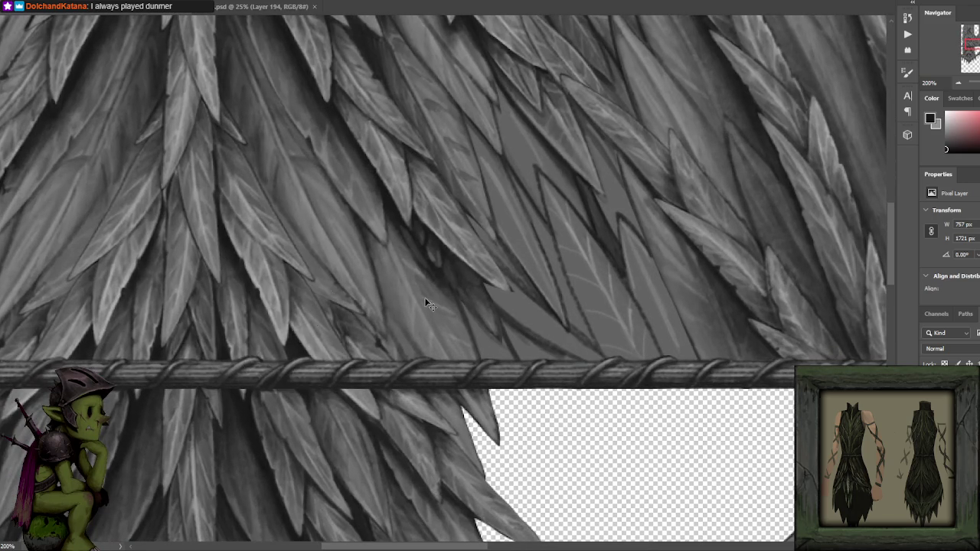
pyautogui.scroll(-3, 424, 297)
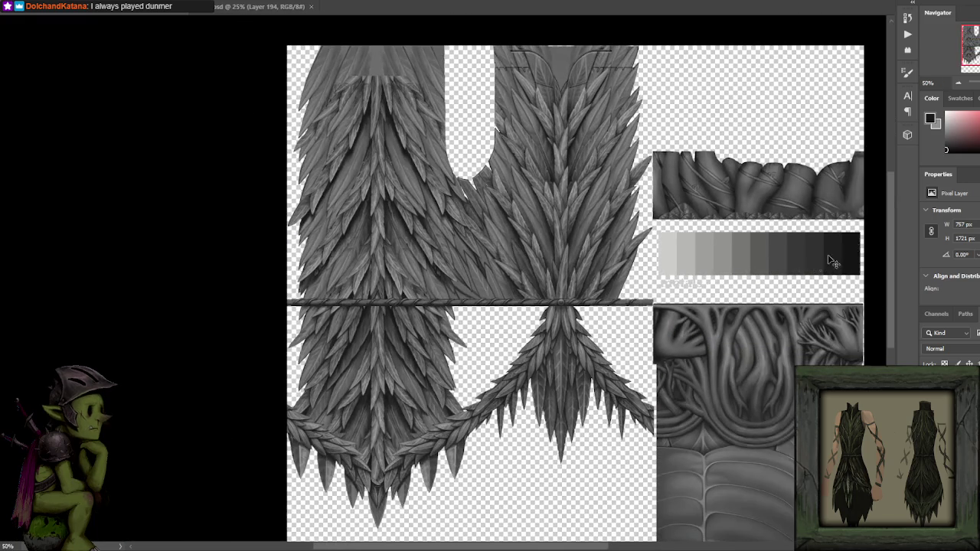
pyautogui.scroll(3, 436, 239)
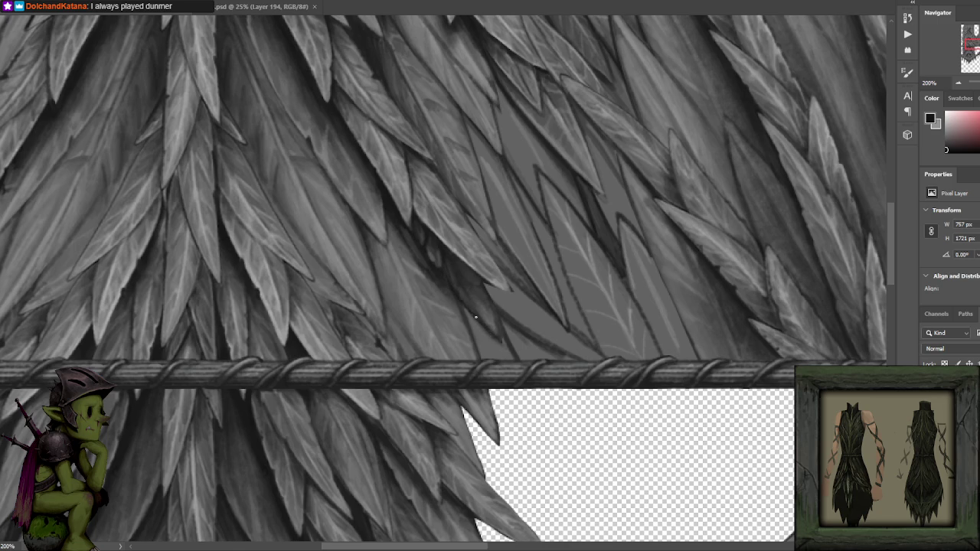
# - Sample light and darker leaf greys, then brush a faint shadow stroke above the rope belt
pyautogui.keyDown('alt'); pyautogui.click(486, 290); pyautogui.keyUp('alt')
pyautogui.keyDown('alt'); pyautogui.click(484, 291); pyautogui.keyUp('alt')
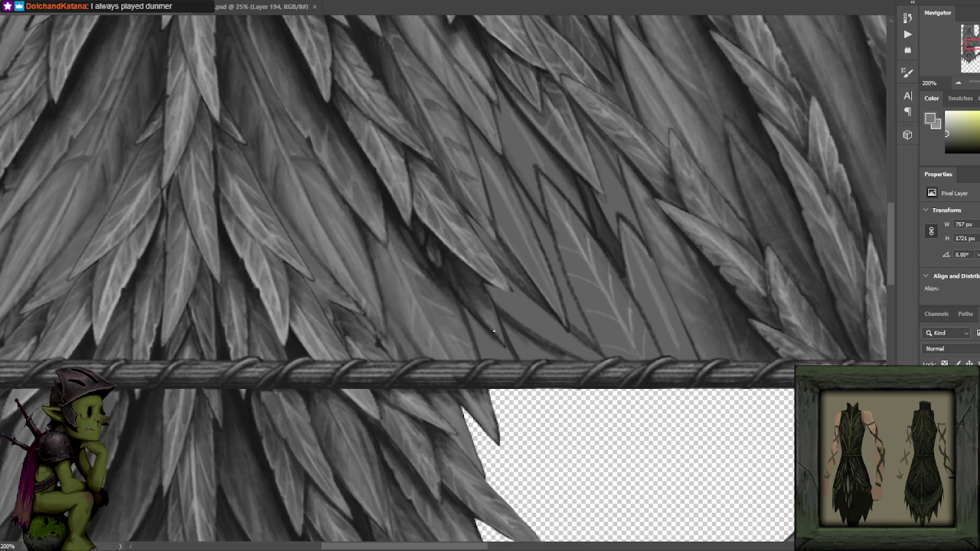
pyautogui.keyDown('alt'); pyautogui.click(471, 277); pyautogui.keyUp('alt')
pyautogui.keyDown('alt'); pyautogui.click(465, 280); pyautogui.keyUp('alt')
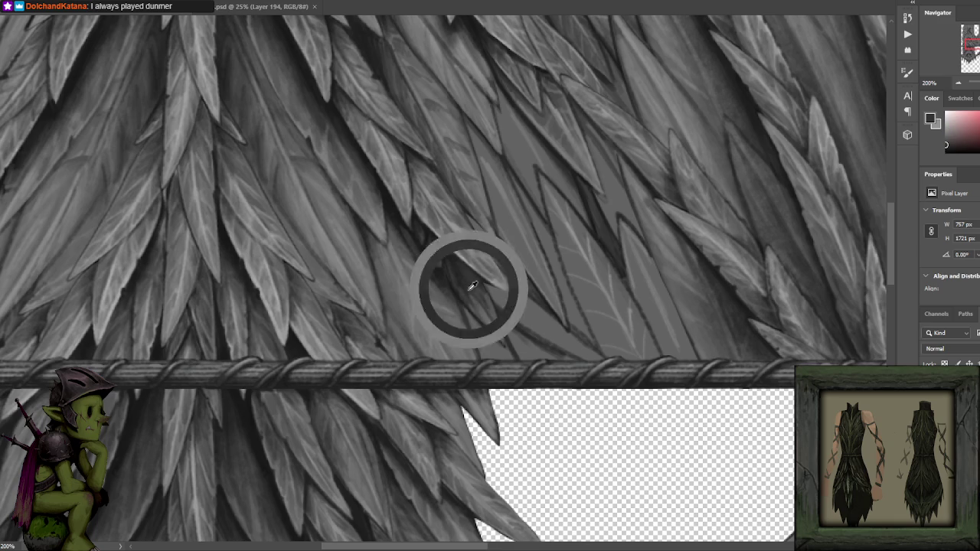
pyautogui.keyDown('alt'); pyautogui.click(445, 248); pyautogui.keyUp('alt')
pyautogui.keyDown('alt'); pyautogui.click(452, 264); pyautogui.keyUp('alt')
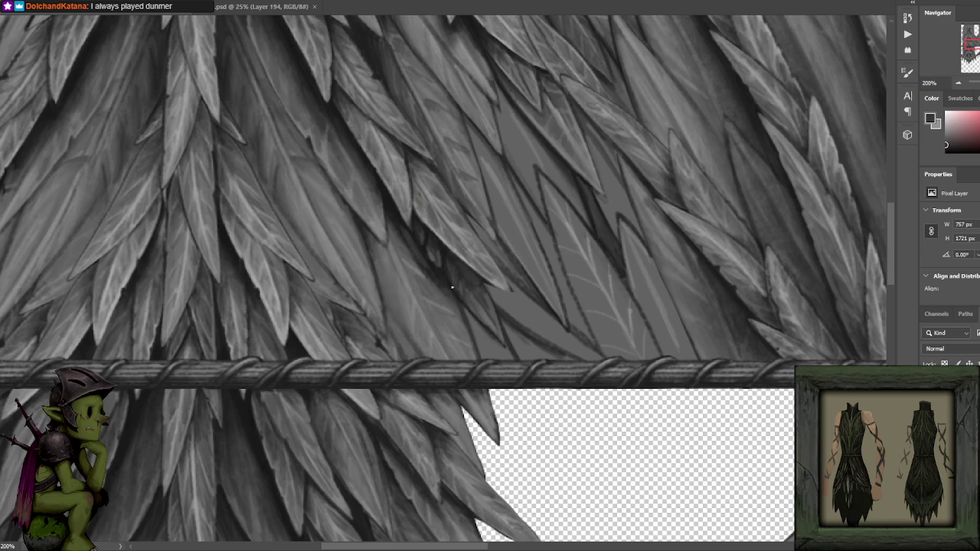
pyautogui.keyDown('alt'); pyautogui.click(453, 258); pyautogui.keyUp('alt')
pyautogui.keyDown('alt'); pyautogui.click(465, 285); pyautogui.keyUp('alt')
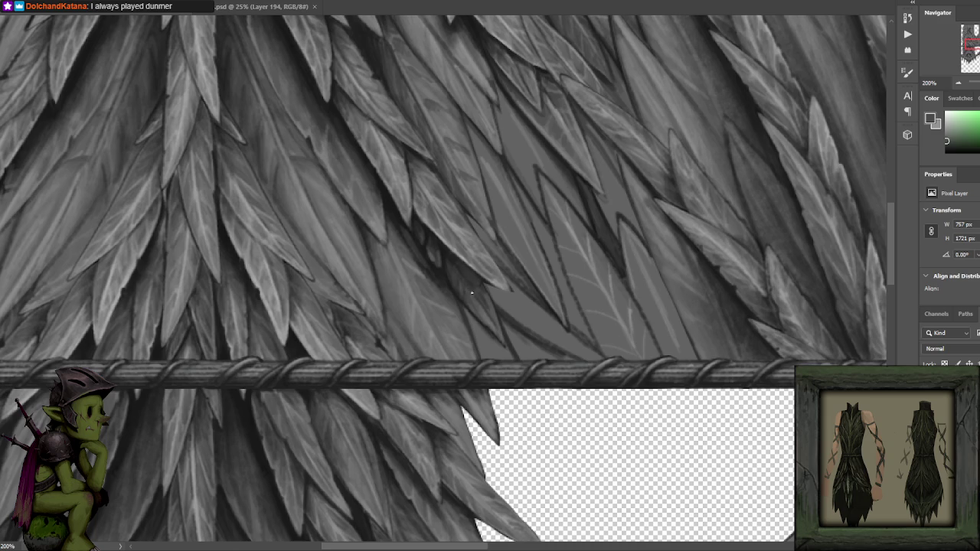
pyautogui.keyDown('alt'); pyautogui.click(482, 309); pyautogui.keyUp('alt')
pyautogui.moveTo(475, 311); pyautogui.dragTo(474, 299)
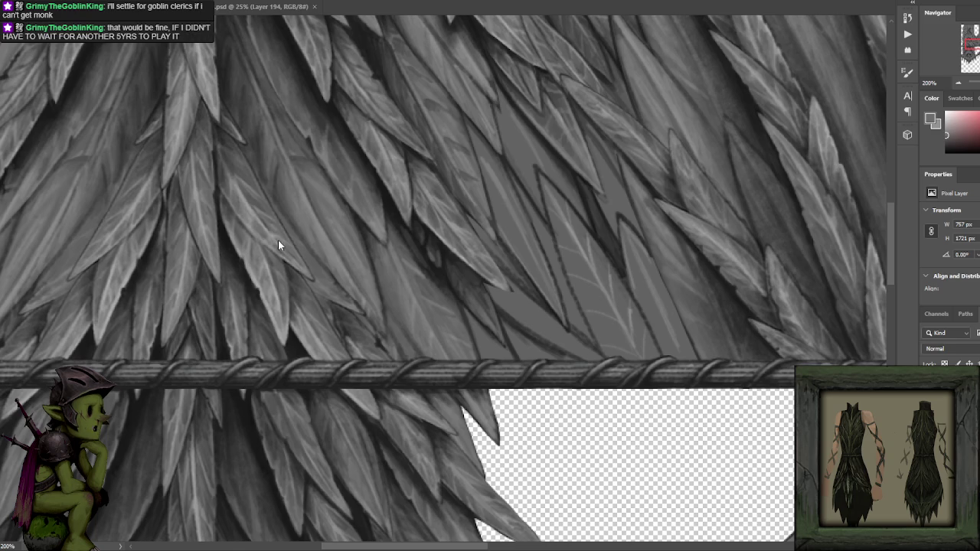
pyautogui.scroll(-1, 368, 273)
pyautogui.moveTo(415, 241); pyautogui.dragTo(396, 290)
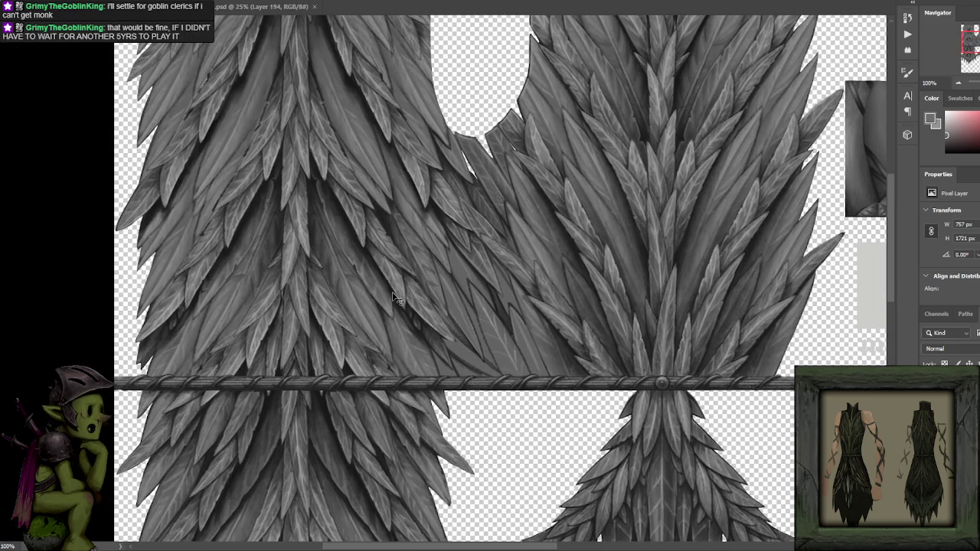
pyautogui.moveTo(416, 216); pyautogui.dragTo(375, 273)
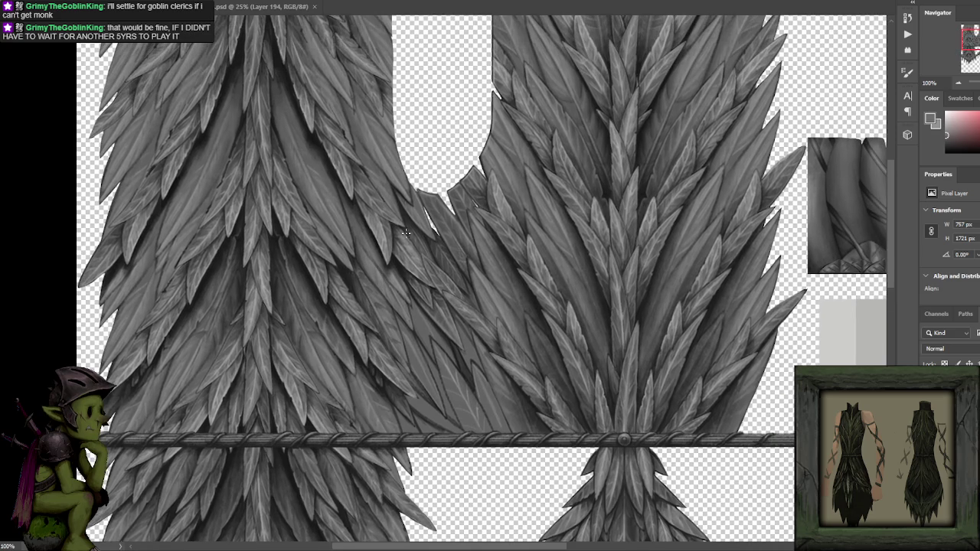
pyautogui.press('b')
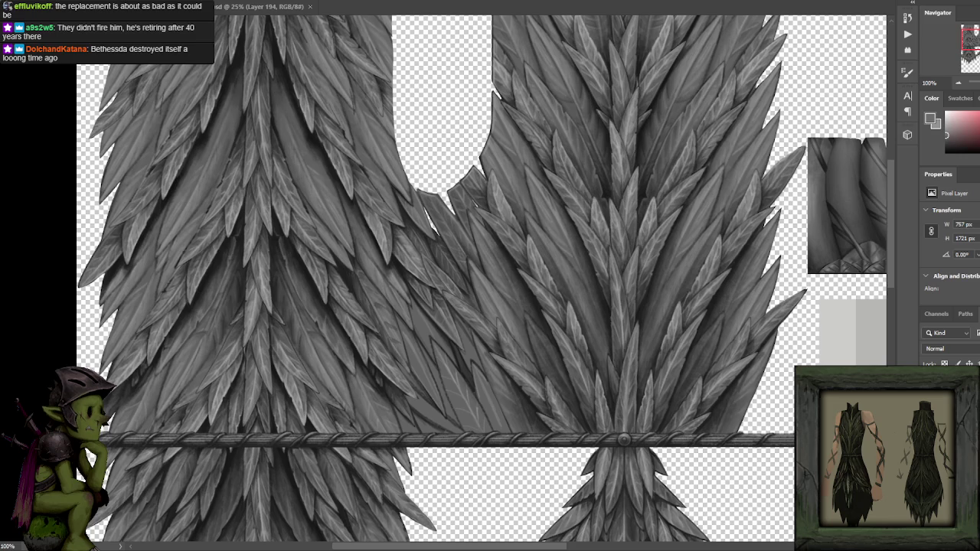
pyautogui.press('x')
pyautogui.hotkey('ctrl', '+')
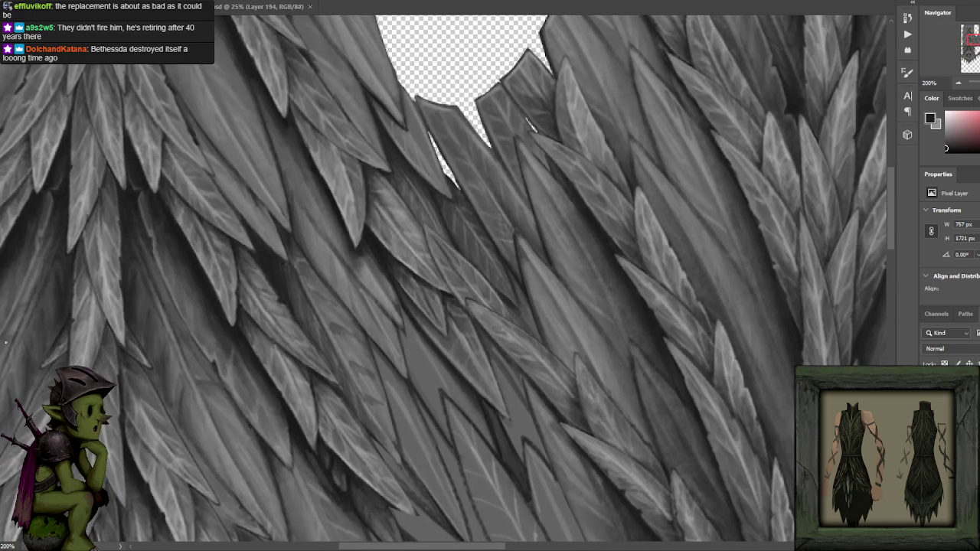
pyautogui.hotkey('ctrl', '-')
pyautogui.hotkey('ctrl', '-')
pyautogui.hotkey('ctrl', '-')
pyautogui.hotkey('ctrl', '-')
pyautogui.hotkey('ctrl', '+')
pyautogui.hotkey('ctrl', '-')
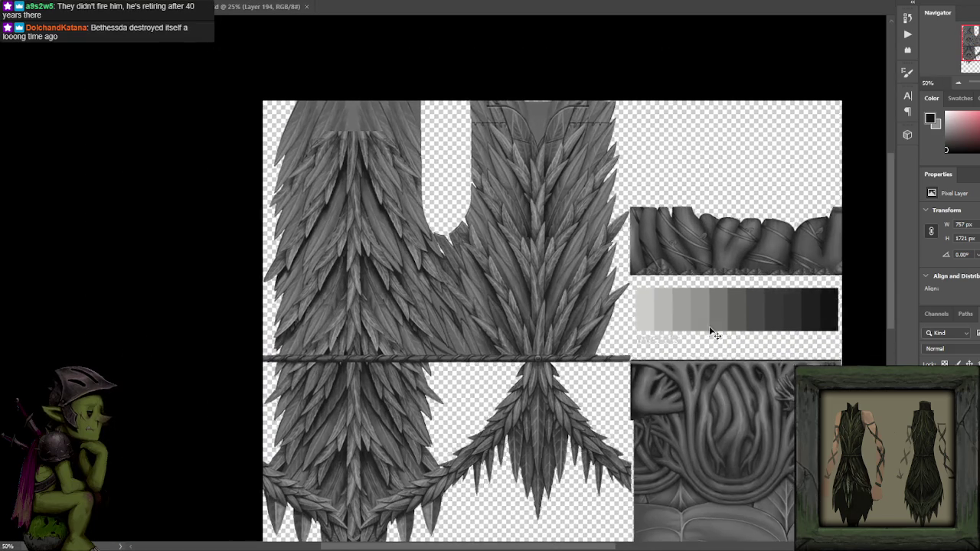
pyautogui.scroll(2, 463, 259)
pyautogui.scroll(2, 463, 259)
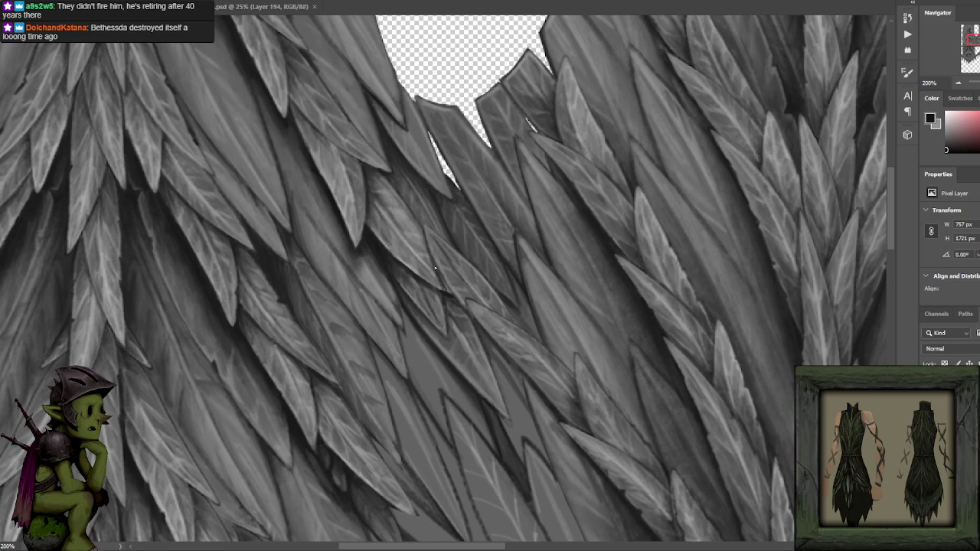
pyautogui.press('x')
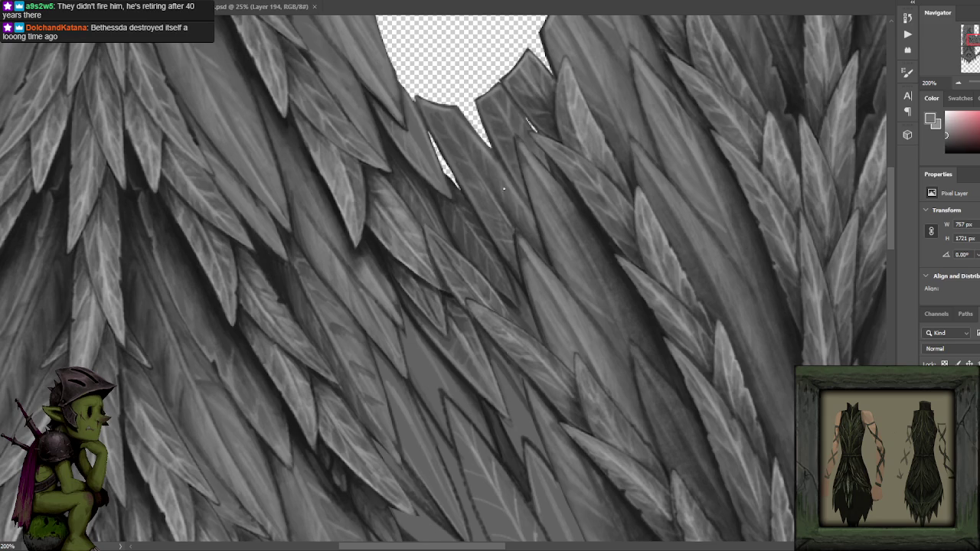
pyautogui.hotkey('ctrl', '-')
pyautogui.hotkey('ctrl', '-')
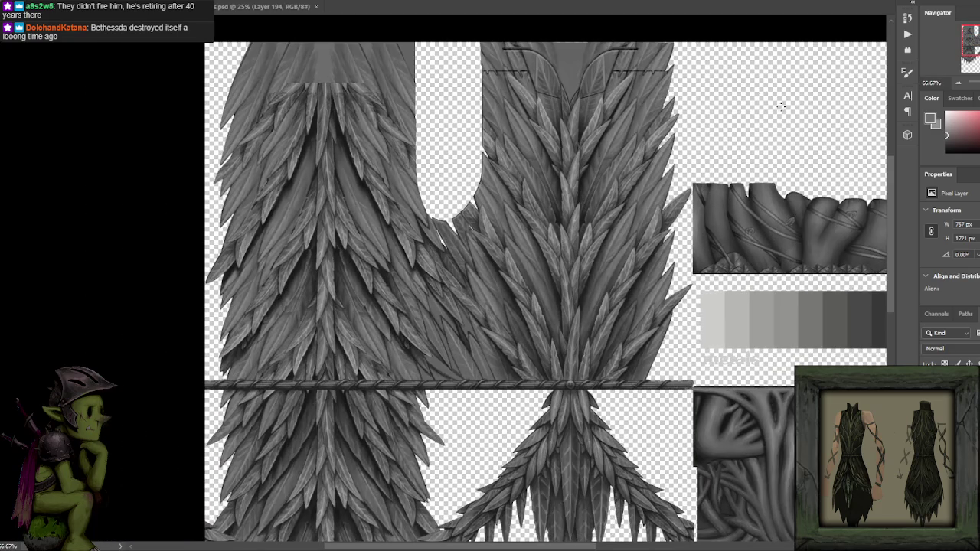
pyautogui.scroll(2, 460, 158)
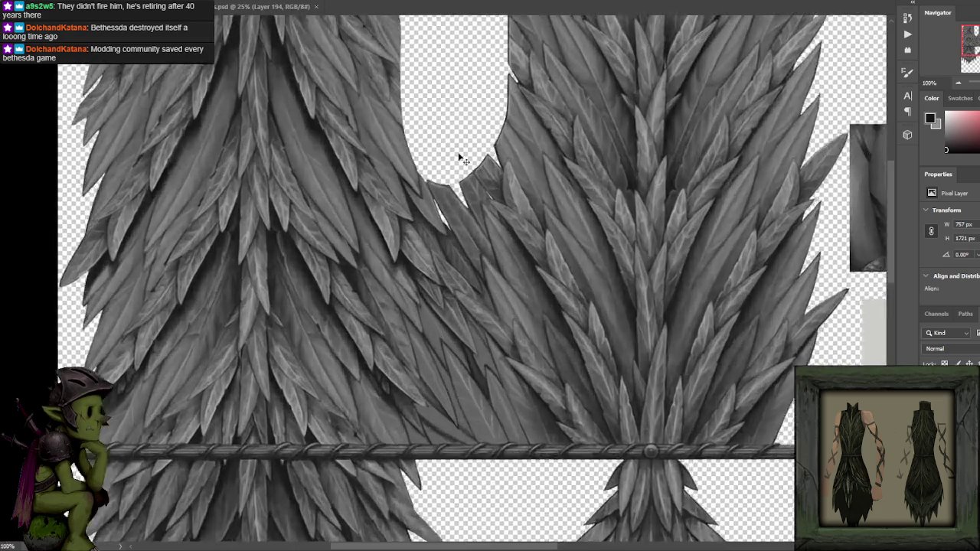
pyautogui.scroll(1, 451, 294)
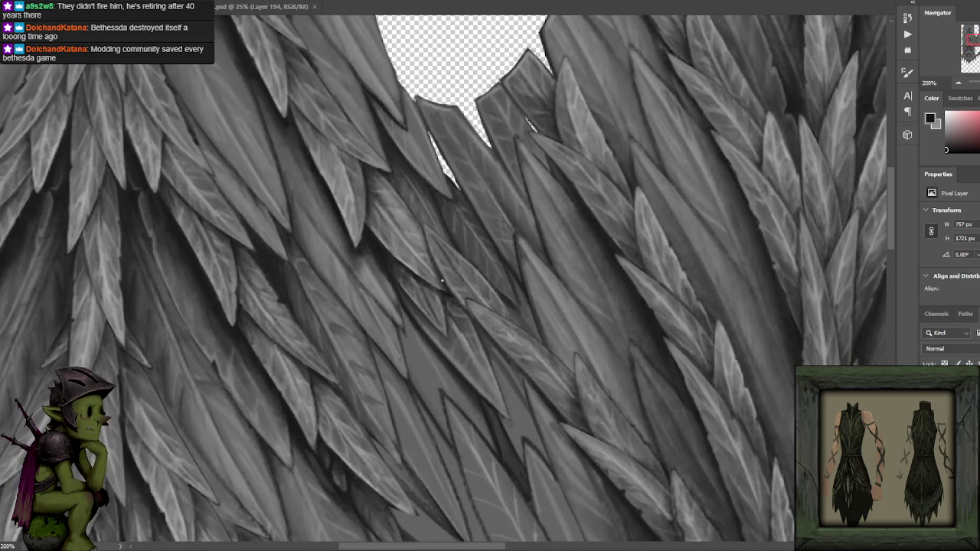
pyautogui.scroll(-2, 448, 253)
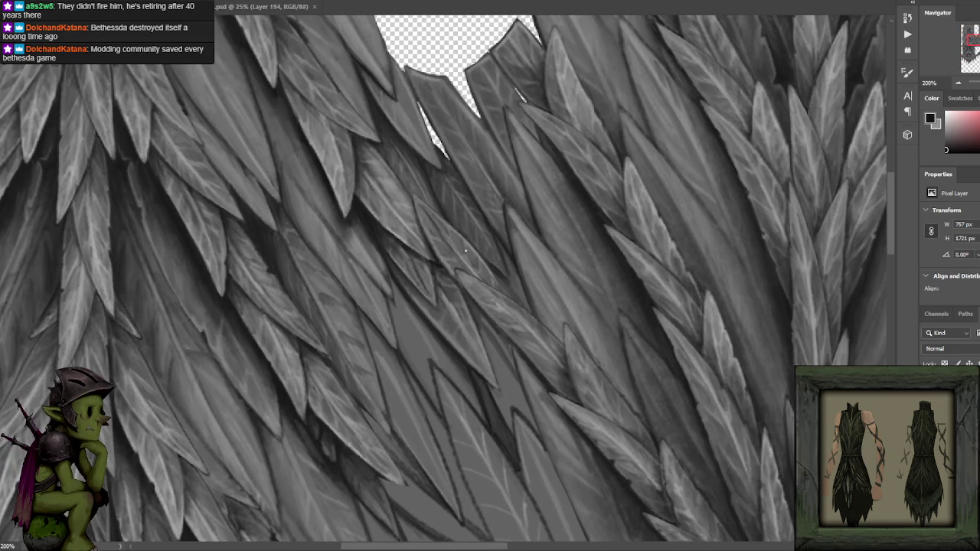
pyautogui.moveTo(486, 247); pyautogui.dragTo(477, 199)
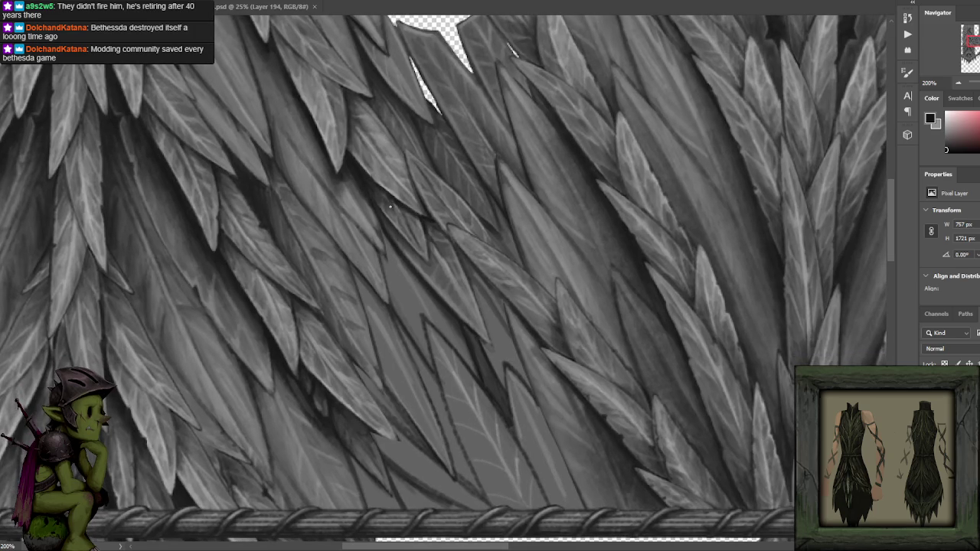
pyautogui.moveTo(368, 170); pyautogui.dragTo(423, 264)
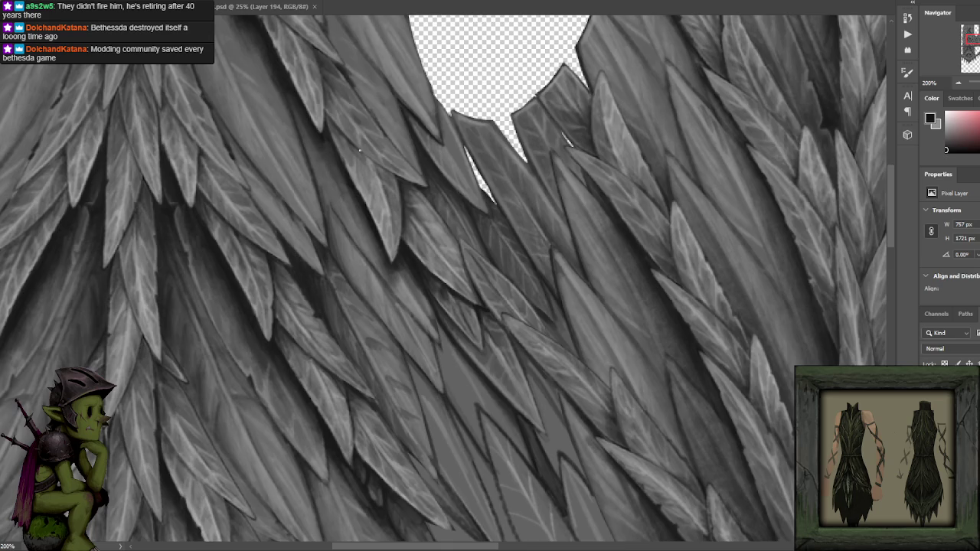
pyautogui.scroll(-3, 441, 184)
pyautogui.scroll(3, 448, 201)
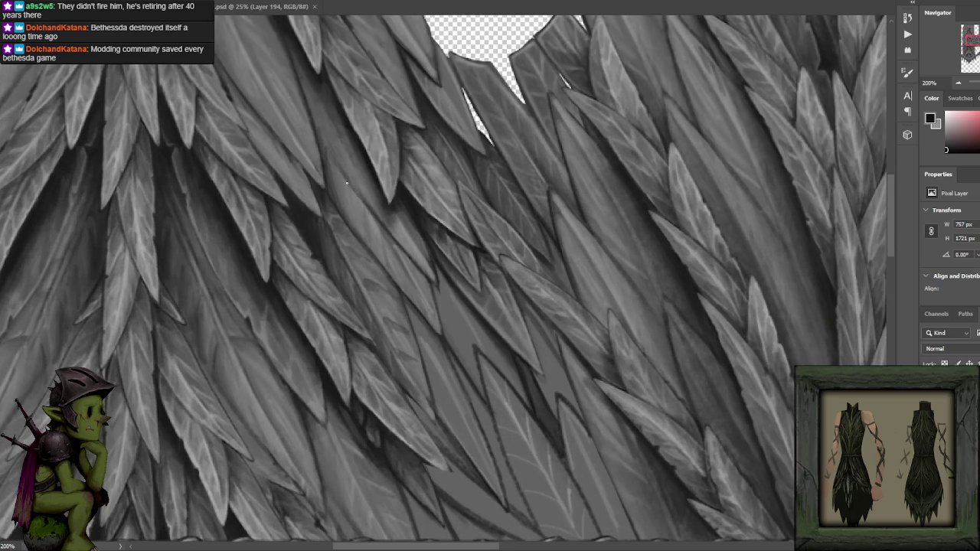
pyautogui.moveTo(320, 139); pyautogui.dragTo(357, 261)
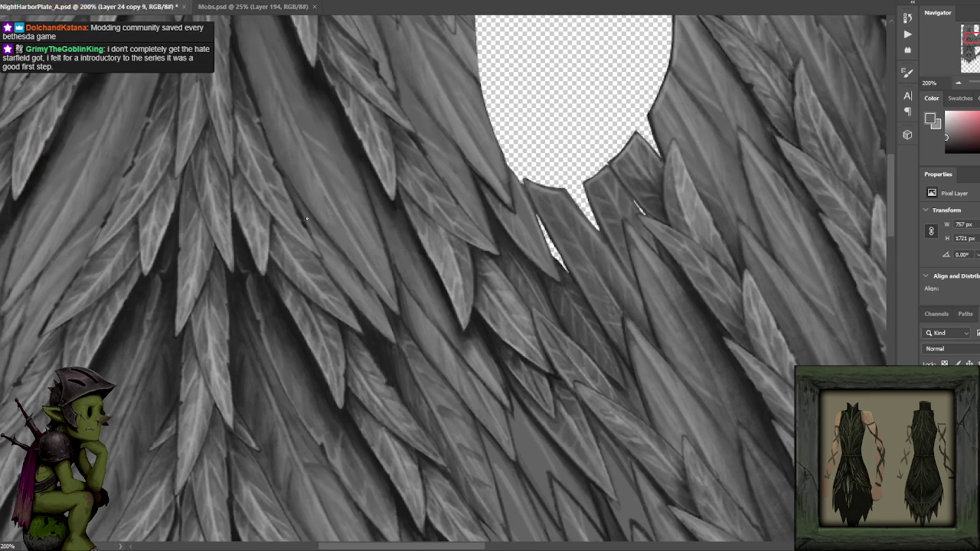
# - Pan toward the neckline gap and sample dark crevice tones from the nearby leaves
pyautogui.keyDown('alt'); pyautogui.click(296, 209); pyautogui.keyUp('alt')
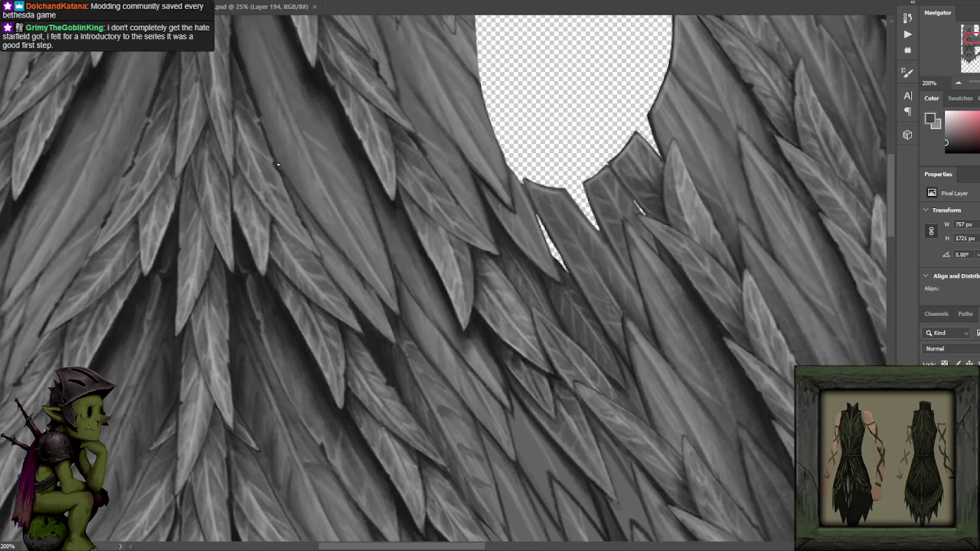
pyautogui.moveTo(317, 81); pyautogui.dragTo(367, 222)
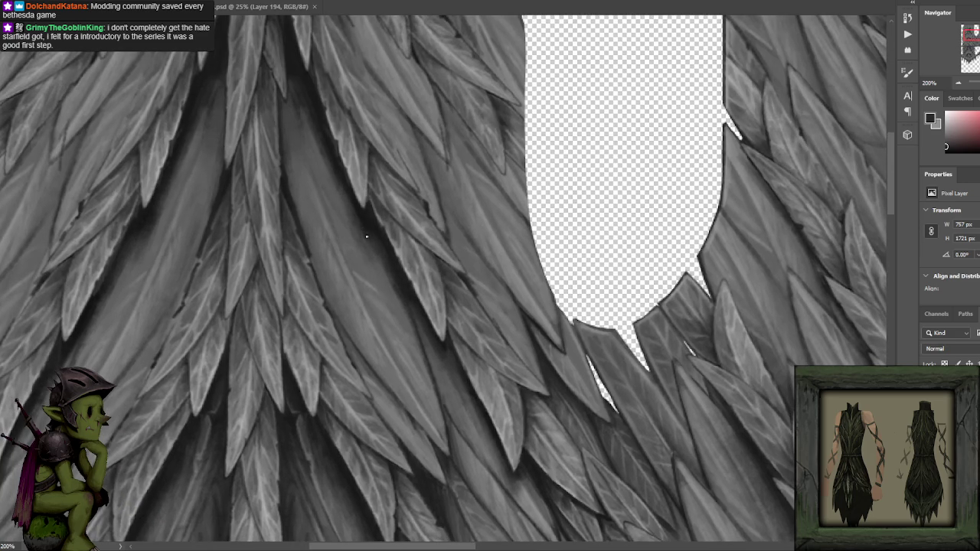
pyautogui.keyDown('alt'); pyautogui.click(337, 169); pyautogui.keyUp('alt')
pyautogui.keyDown('alt'); pyautogui.click(333, 157); pyautogui.keyUp('alt')
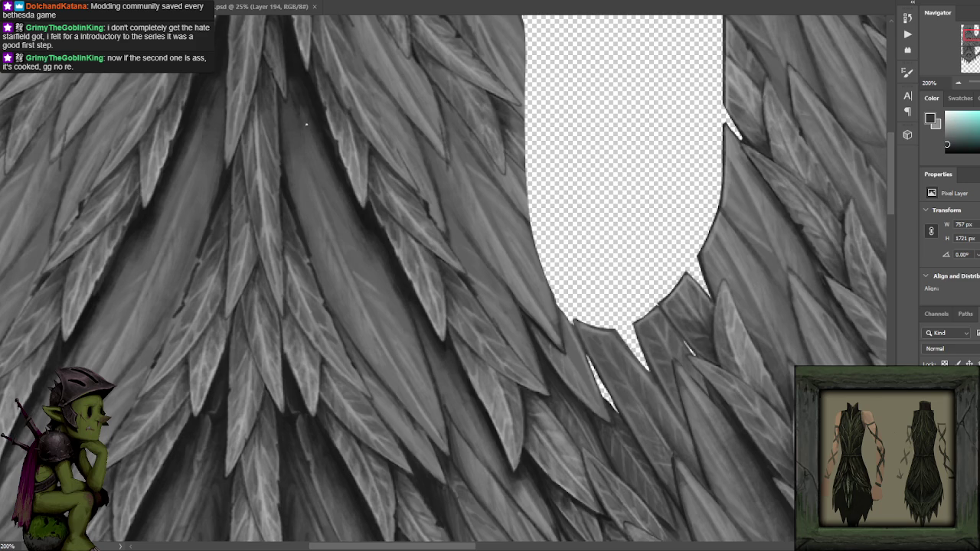
pyautogui.keyDown('alt'); pyautogui.click(300, 113); pyautogui.keyUp('alt')
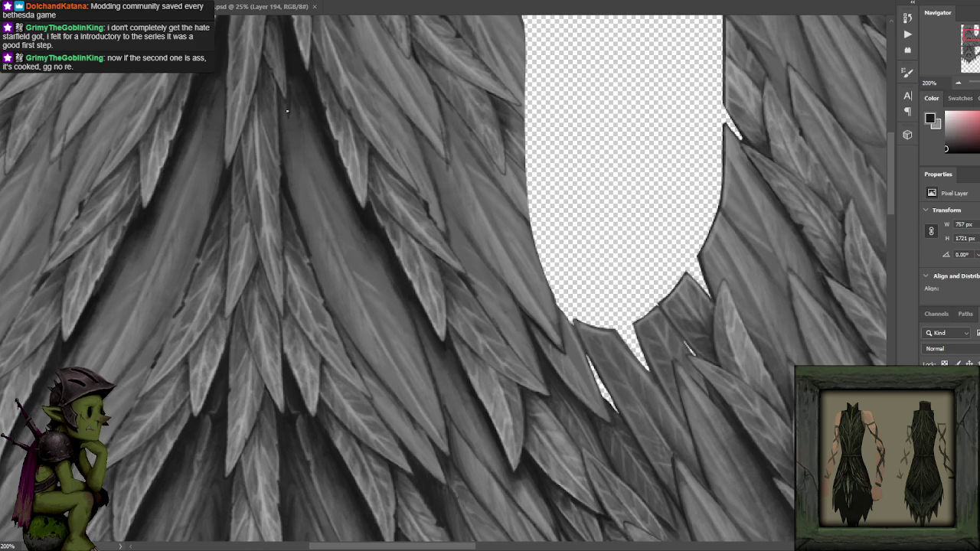
pyautogui.keyDown('alt'); pyautogui.click(293, 108); pyautogui.keyUp('alt')
pyautogui.keyDown('alt'); pyautogui.click(297, 74); pyautogui.keyUp('alt')
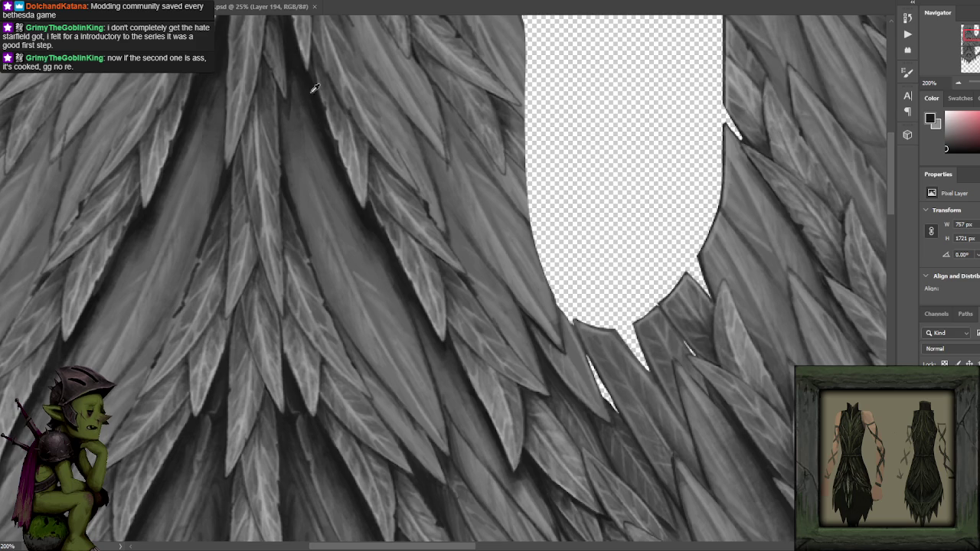
pyautogui.keyDown('alt'); pyautogui.click(313, 144); pyautogui.keyUp('alt')
pyautogui.keyDown('alt'); pyautogui.click(292, 117); pyautogui.keyUp('alt')
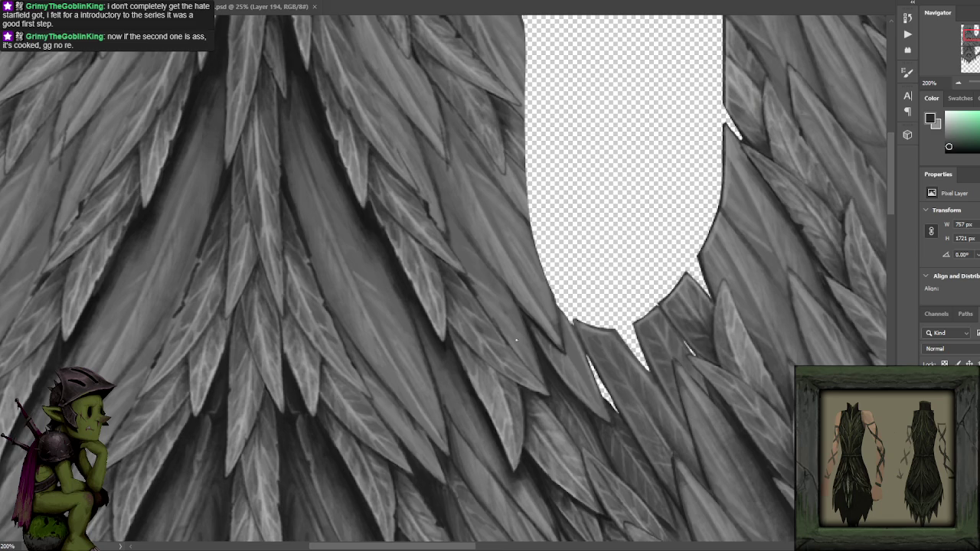
# - Swap to white, then sample light greys and near-black shadow tones from the leaves beside the gap
pyautogui.press('x')
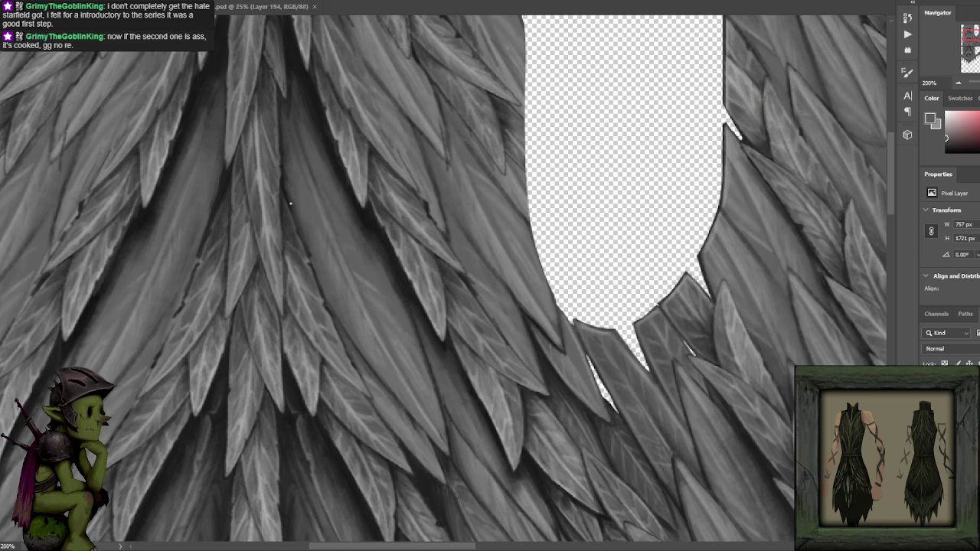
pyautogui.keyDown('alt'); pyautogui.click(294, 140); pyautogui.keyUp('alt')
pyautogui.keyDown('alt'); pyautogui.click(375, 228); pyautogui.keyUp('alt')
pyautogui.keyDown('alt'); pyautogui.click(361, 219); pyautogui.keyUp('alt')
pyautogui.keyDown('alt'); pyautogui.click(368, 243); pyautogui.keyUp('alt')
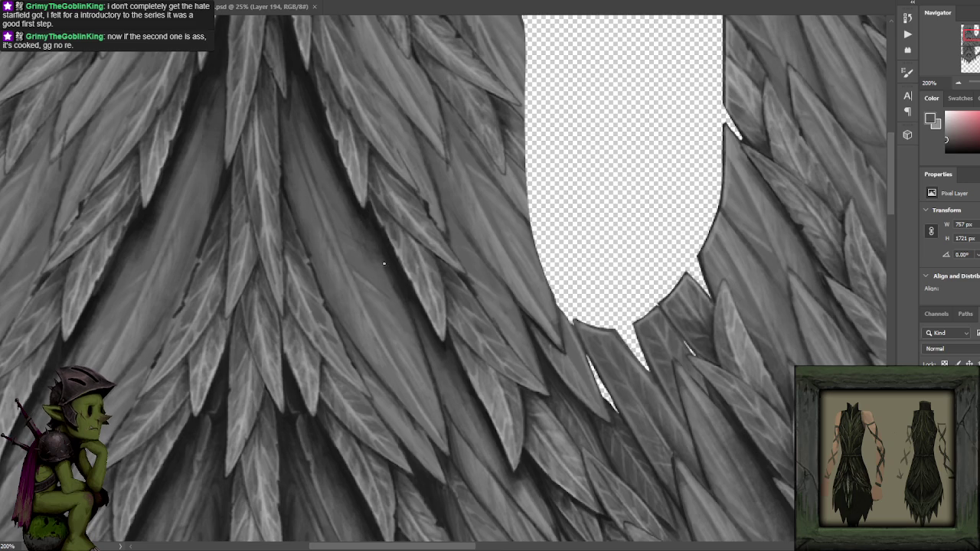
pyautogui.keyDown('alt'); pyautogui.click(382, 257); pyautogui.keyUp('alt')
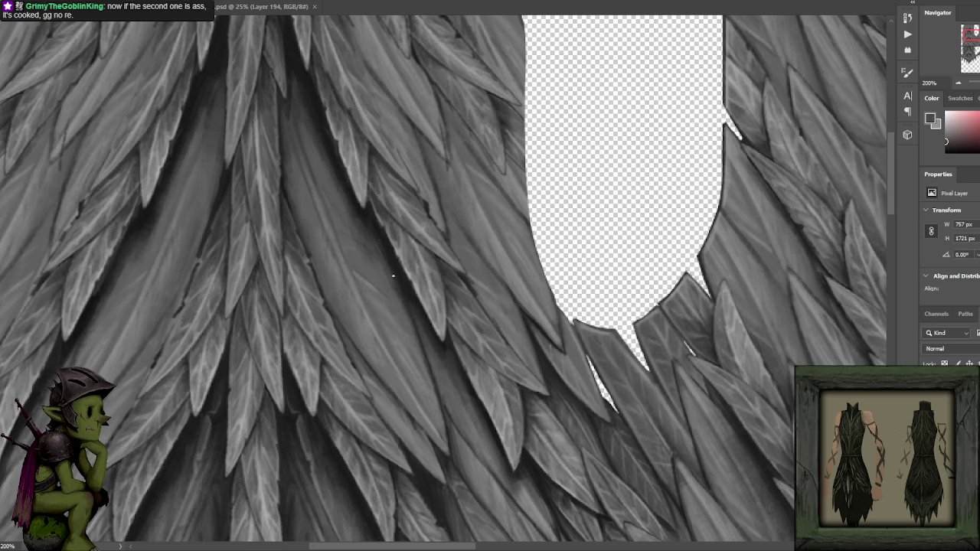
pyautogui.keyDown('alt'); pyautogui.click(356, 198); pyautogui.keyUp('alt')
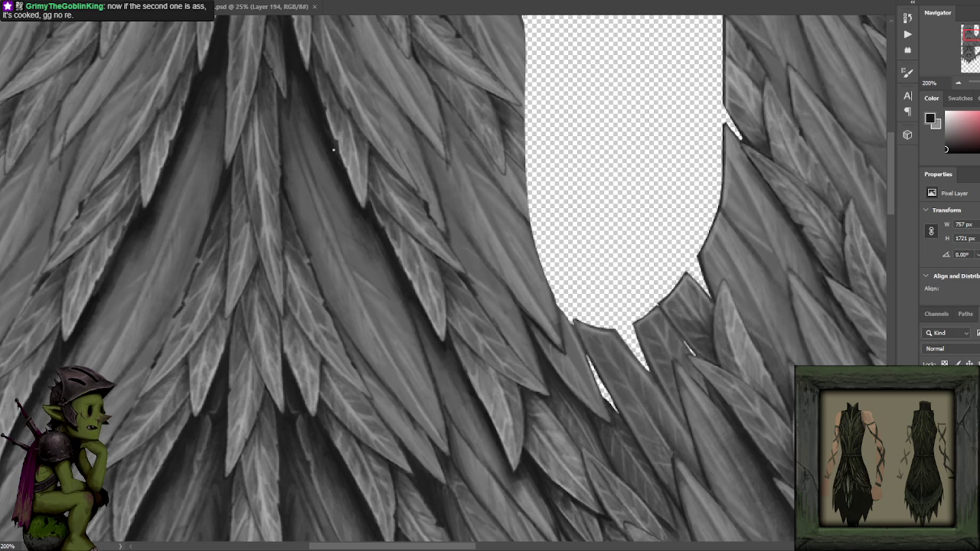
pyautogui.keyDown('alt'); pyautogui.click(313, 126); pyautogui.keyUp('alt')
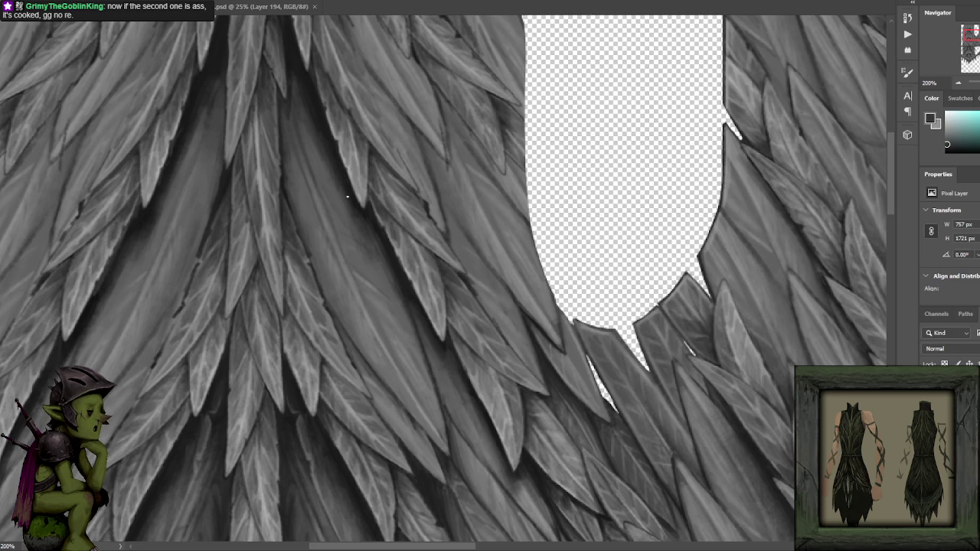
pyautogui.keyDown('alt'); pyautogui.click(309, 127); pyautogui.keyUp('alt')
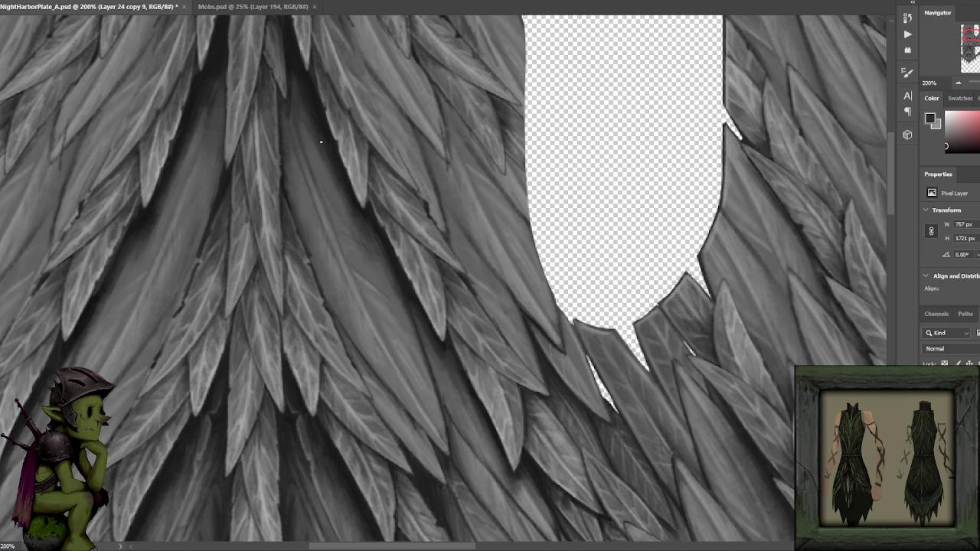
pyautogui.keyDown('alt'); pyautogui.click(310, 116); pyautogui.keyUp('alt')
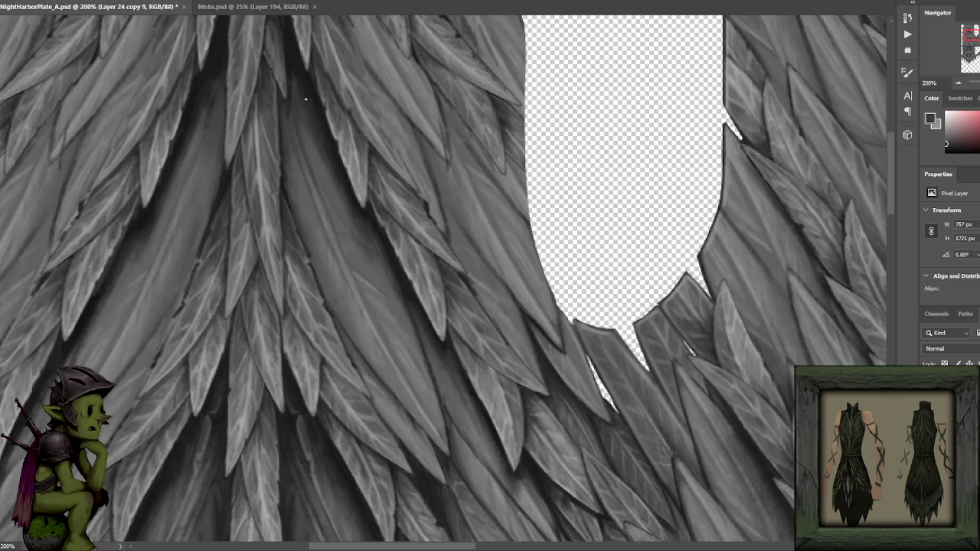
pyautogui.keyDown('alt'); pyautogui.click(290, 52); pyautogui.keyUp('alt')
# - Pan to the leaves below the gap and pick darker greys for shading them
pyautogui.moveTo(500, 260); pyautogui.dragTo(417, 203)
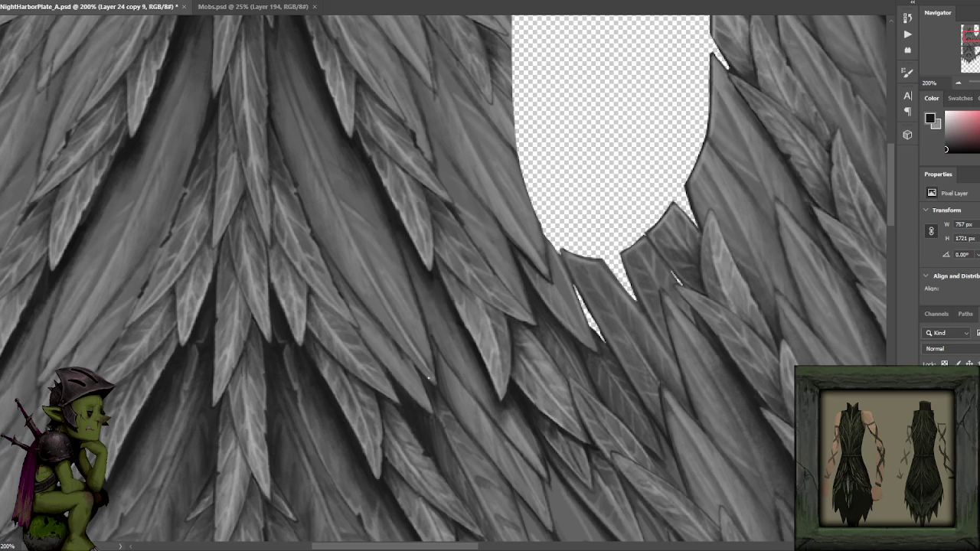
pyautogui.keyDown('alt'); pyautogui.click(433, 380); pyautogui.keyUp('alt')
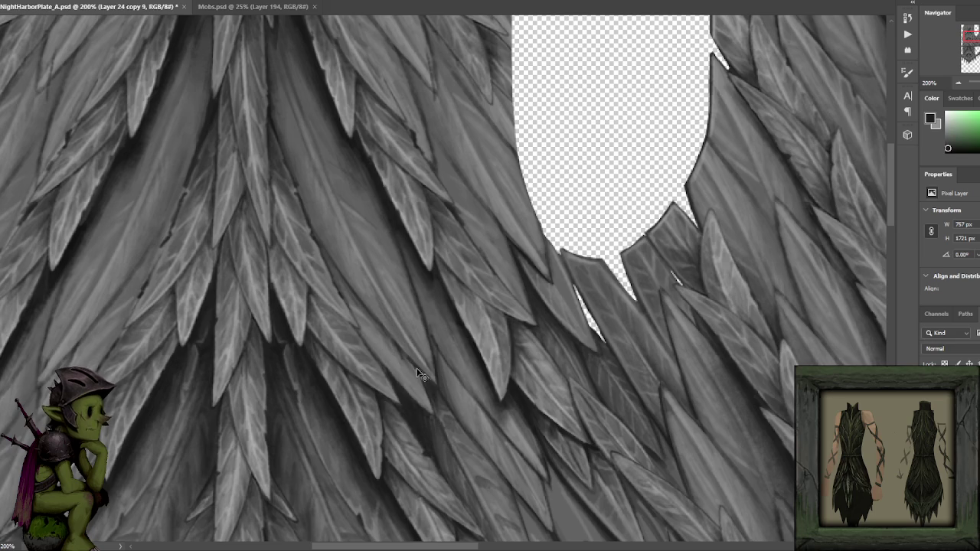
pyautogui.keyDown('alt'); pyautogui.click(274, 302); pyautogui.keyUp('alt')
pyautogui.keyDown('alt'); pyautogui.click(325, 83); pyautogui.keyUp('alt')
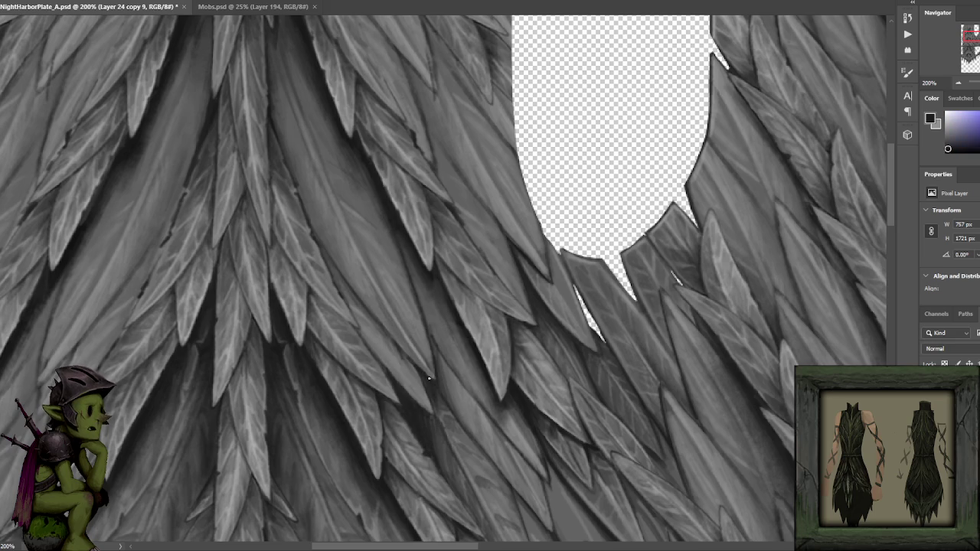
pyautogui.keyDown('alt'); pyautogui.click(441, 406); pyautogui.keyUp('alt')
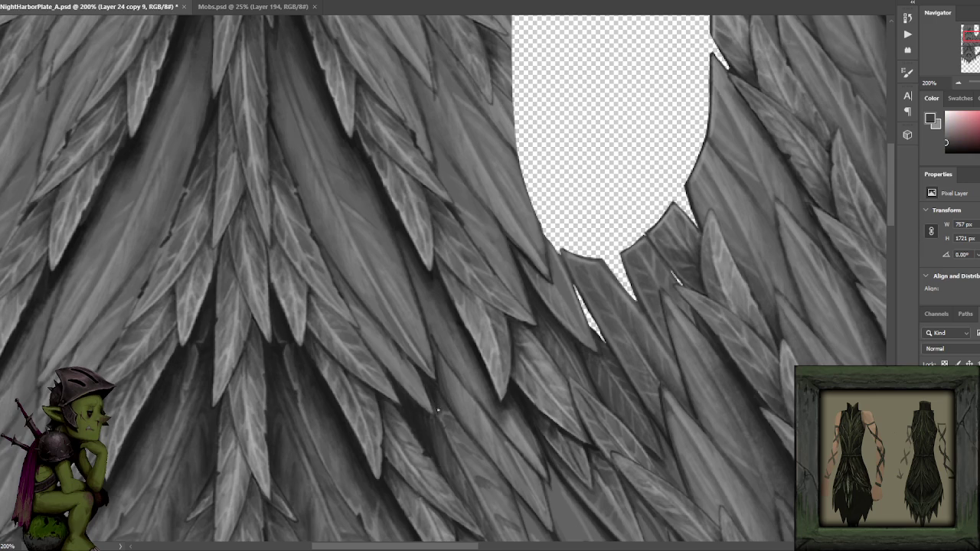
pyautogui.keyDown('alt'); pyautogui.click(416, 412); pyautogui.keyUp('alt')
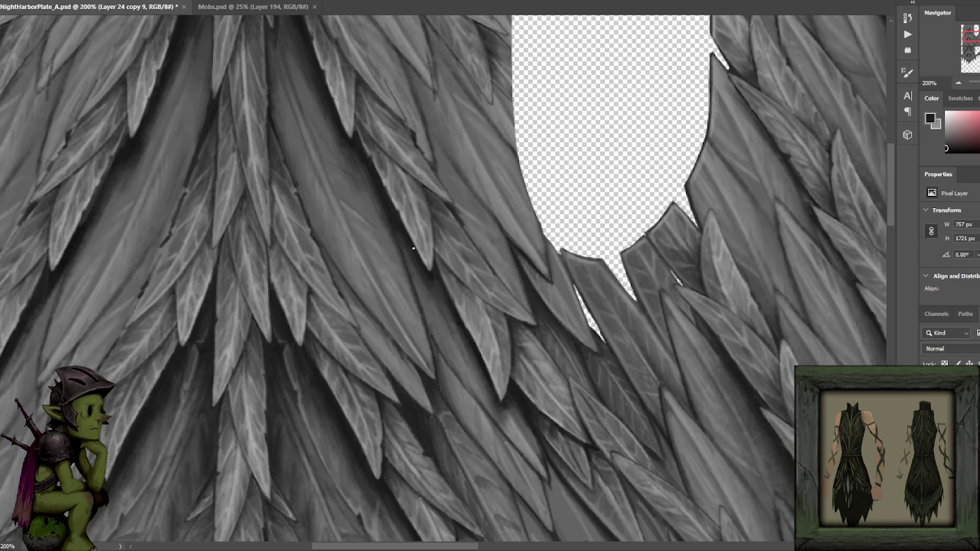
pyautogui.keyDown('alt'); pyautogui.click(350, 220); pyautogui.keyUp('alt')
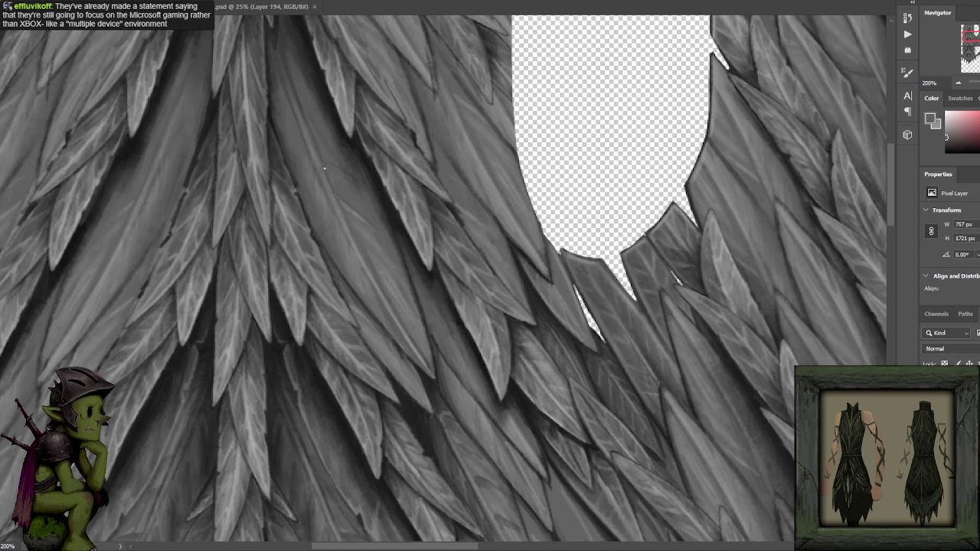
pyautogui.hotkey('ctrl', '-')
pyautogui.keyDown('alt'); pyautogui.click(394, 172); pyautogui.keyUp('alt')
pyautogui.hotkey('ctrl', '+')
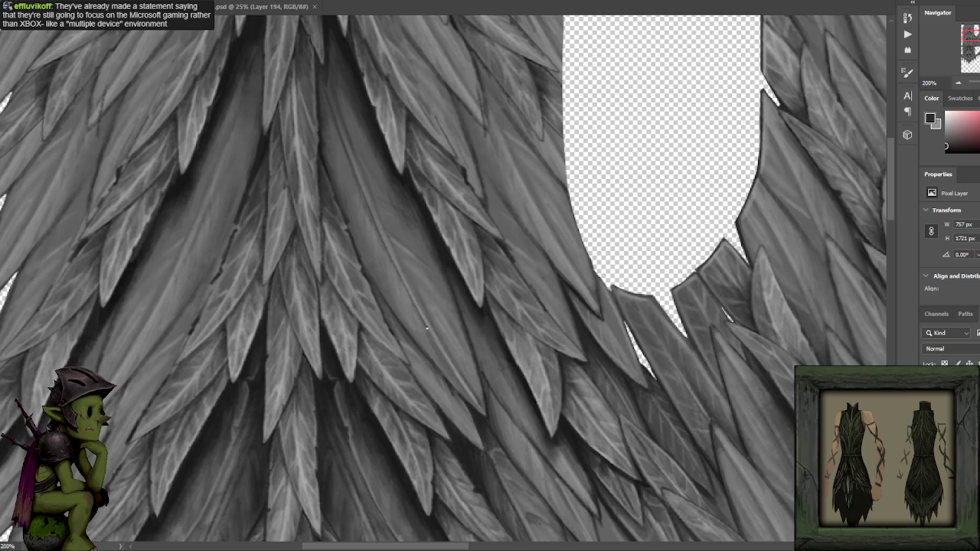
# - Swap colours and sample dark and light greys from the central leaves
pyautogui.press('x')
pyautogui.keyDown('alt'); pyautogui.click(435, 365); pyautogui.keyUp('alt')
pyautogui.keyDown('alt'); pyautogui.click(429, 358); pyautogui.keyUp('alt')
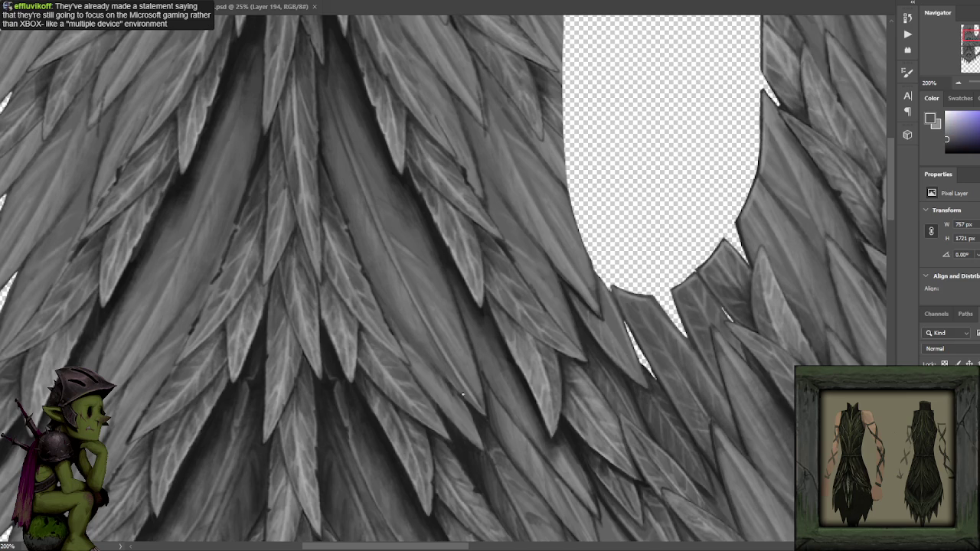
pyautogui.keyDown('alt'); pyautogui.click(431, 231); pyautogui.keyUp('alt')
pyautogui.keyDown('alt'); pyautogui.click(436, 247); pyautogui.keyUp('alt')
pyautogui.keyDown('alt'); pyautogui.click(433, 365); pyautogui.keyUp('alt')
pyautogui.keyDown('alt'); pyautogui.click(444, 364); pyautogui.keyUp('alt')
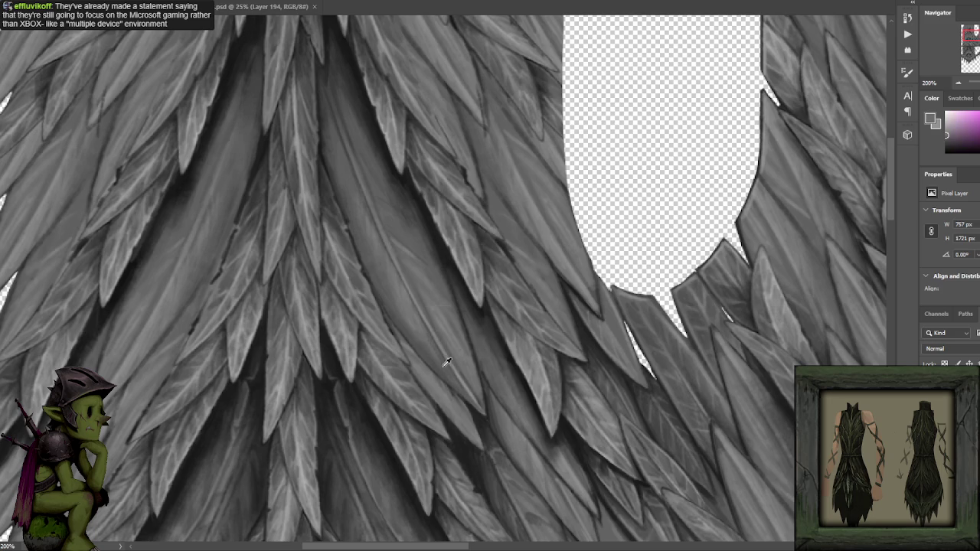
pyautogui.keyDown('alt'); pyautogui.click(443, 365); pyautogui.keyUp('alt')
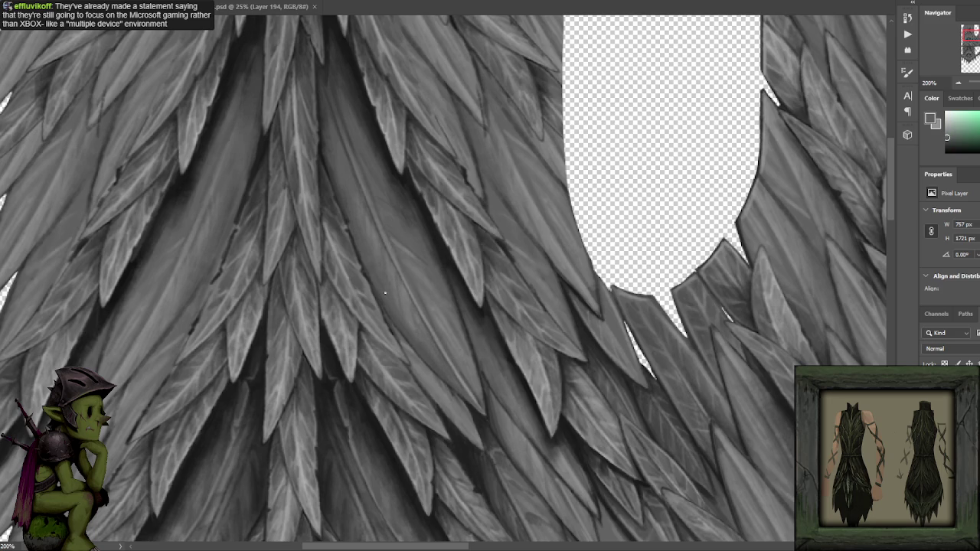
pyautogui.keyDown('alt'); pyautogui.click(377, 234); pyautogui.keyUp('alt')
pyautogui.keyDown('alt'); pyautogui.click(378, 235); pyautogui.keyUp('alt')
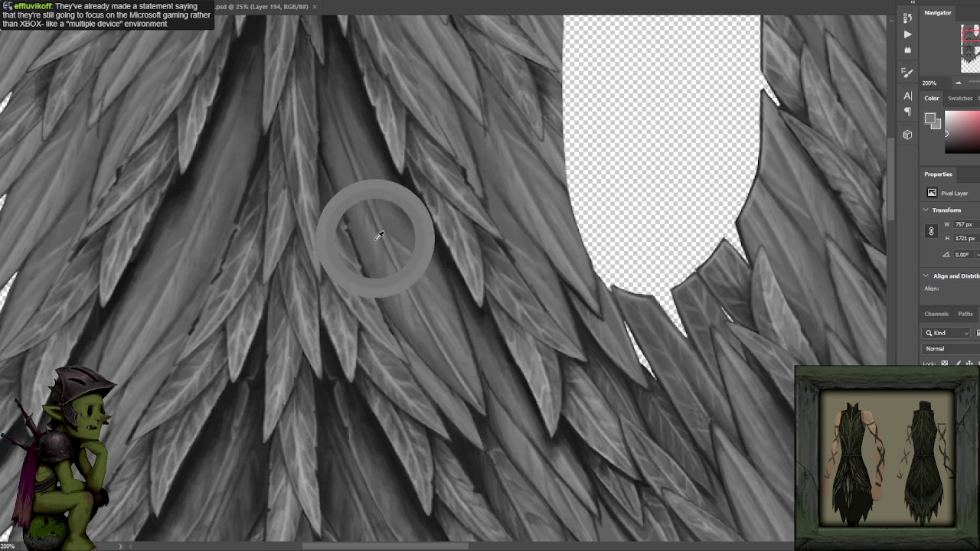
pyautogui.keyDown('alt'); pyautogui.click(375, 280); pyautogui.keyUp('alt')
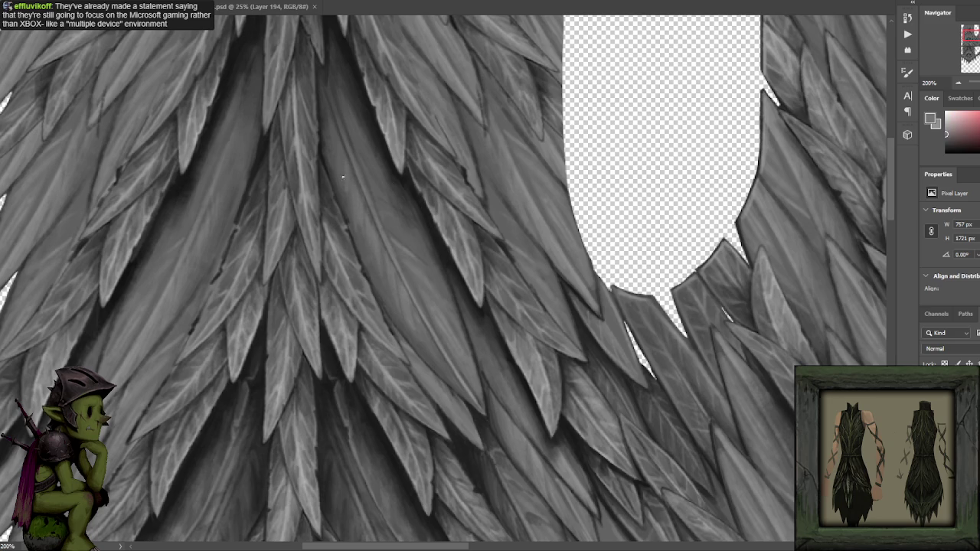
# - Sample darker shadow greys from the central leaves to deepen their shading
pyautogui.press('h')
pyautogui.keyDown('alt'); pyautogui.click(395, 228); pyautogui.keyUp('alt')
pyautogui.keyDown('alt'); pyautogui.click(385, 195); pyautogui.keyUp('alt')
pyautogui.keyDown('alt'); pyautogui.click(398, 199); pyautogui.keyUp('alt')
pyautogui.keyDown('alt'); pyautogui.click(391, 184); pyautogui.keyUp('alt')
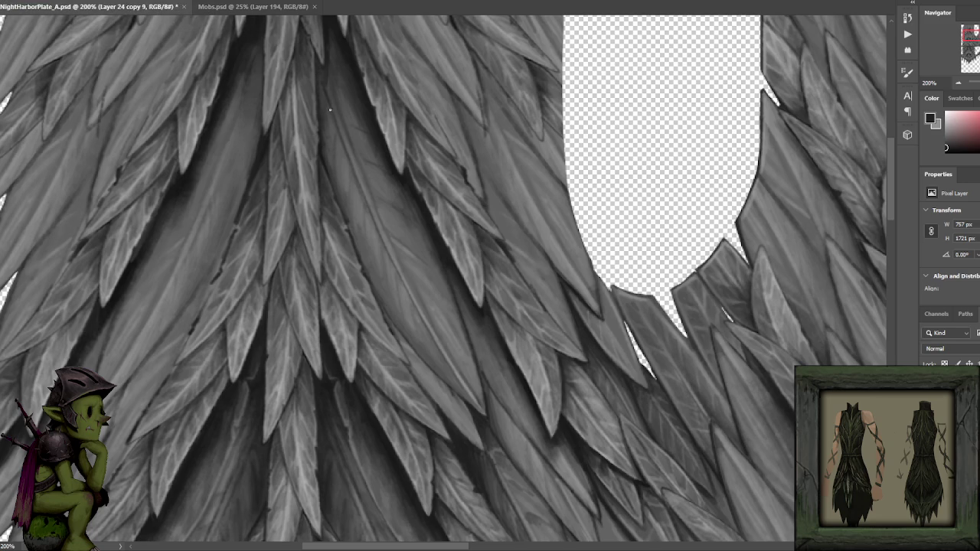
pyautogui.hotkey('ctrl', '-')
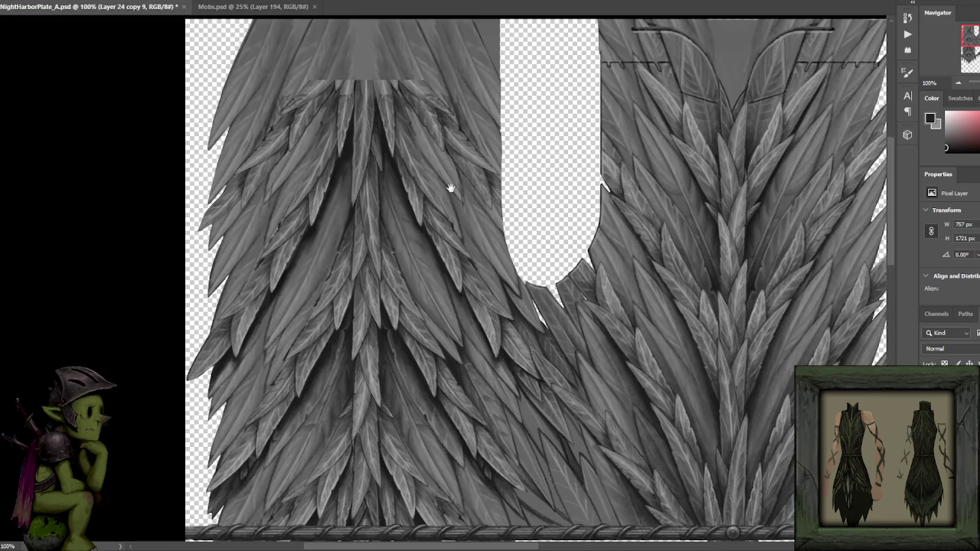
# - Return to the neckline area at 200% and sample dark and light greys from the surrounding leaves
pyautogui.moveTo(451, 188); pyautogui.dragTo(445, 164)
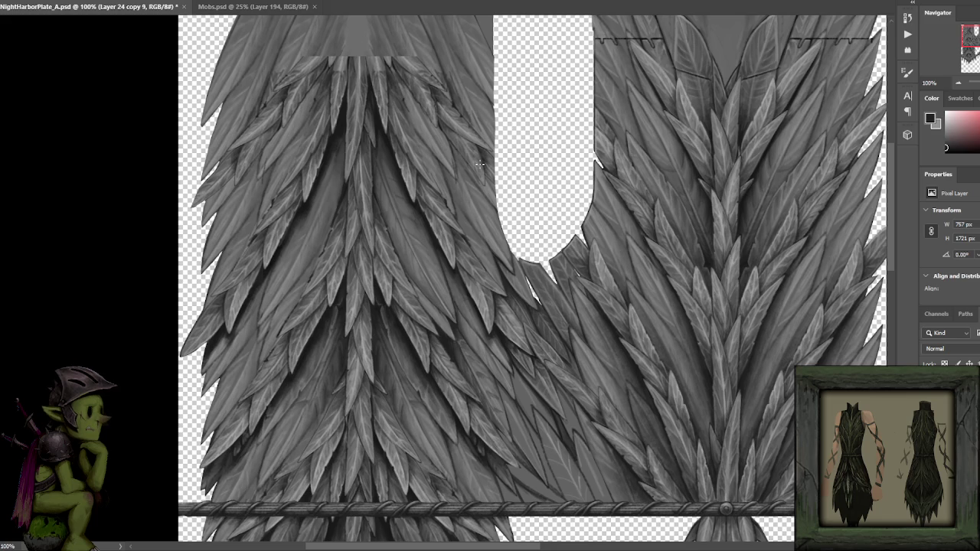
pyautogui.hotkey('ctrl', '+')
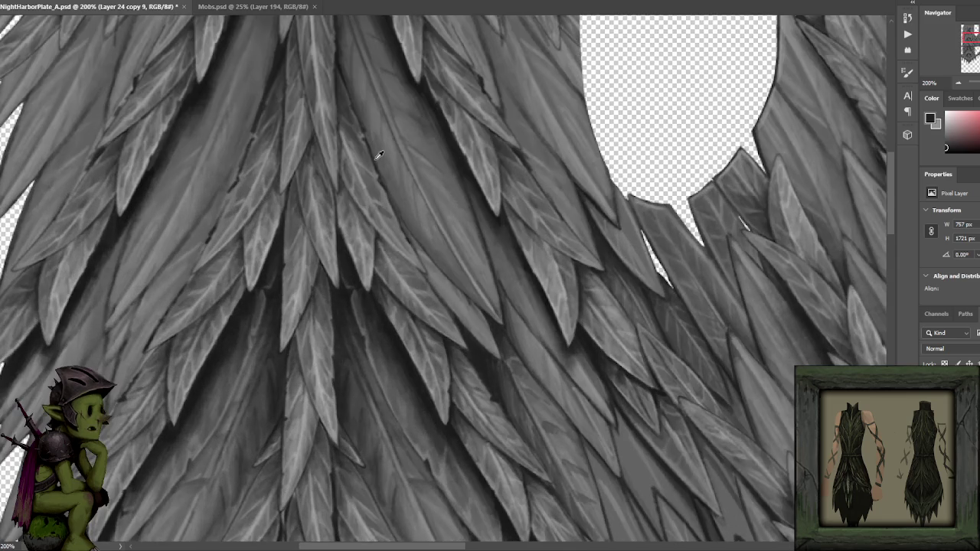
pyautogui.keyDown('alt'); pyautogui.click(375, 157); pyautogui.keyUp('alt')
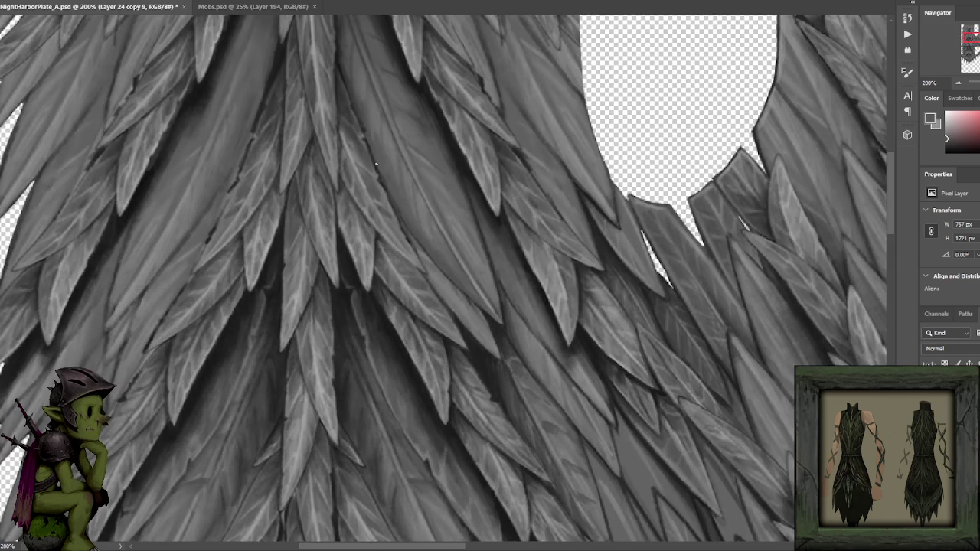
pyautogui.keyDown('alt'); pyautogui.click(371, 138); pyautogui.keyUp('alt')
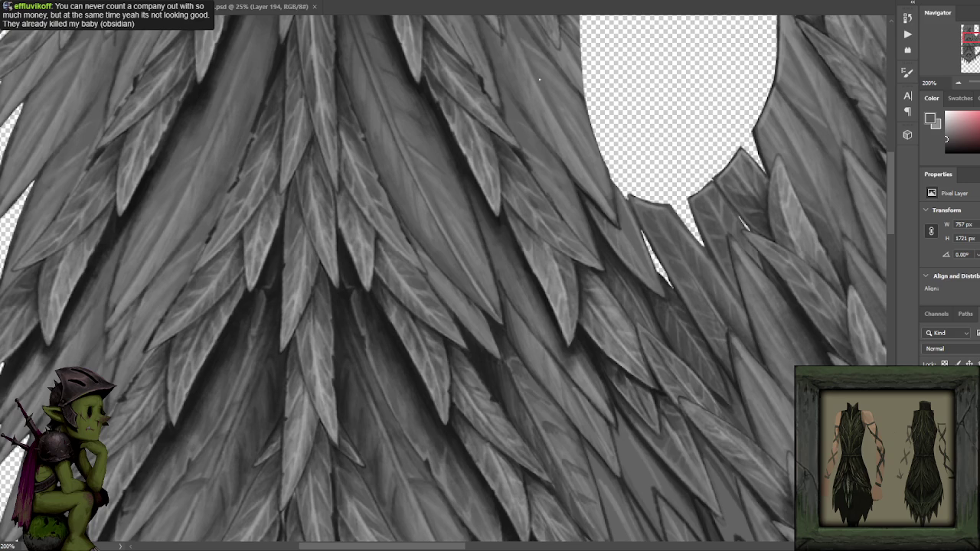
pyautogui.keyDown('alt'); pyautogui.click(461, 148); pyautogui.keyUp('alt')
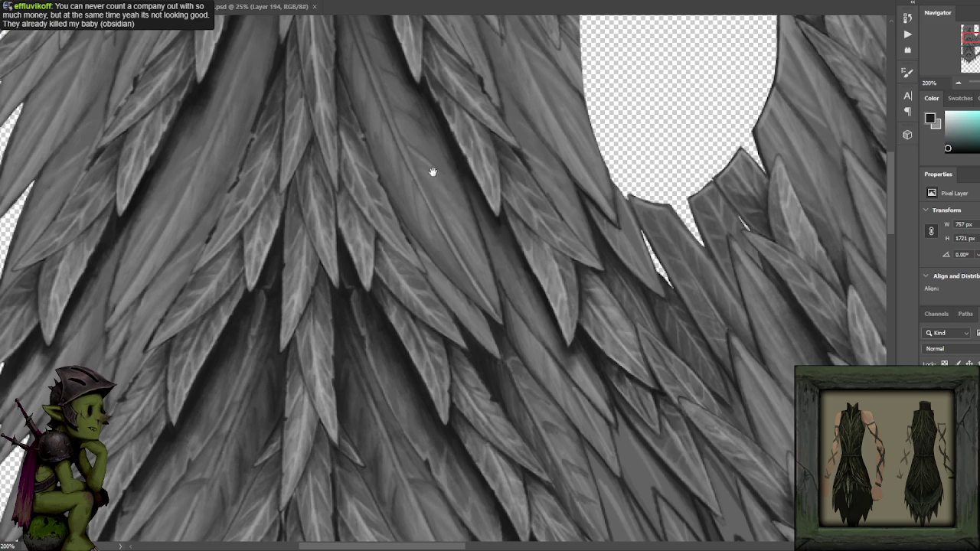
pyautogui.scroll(3, 433, 172)
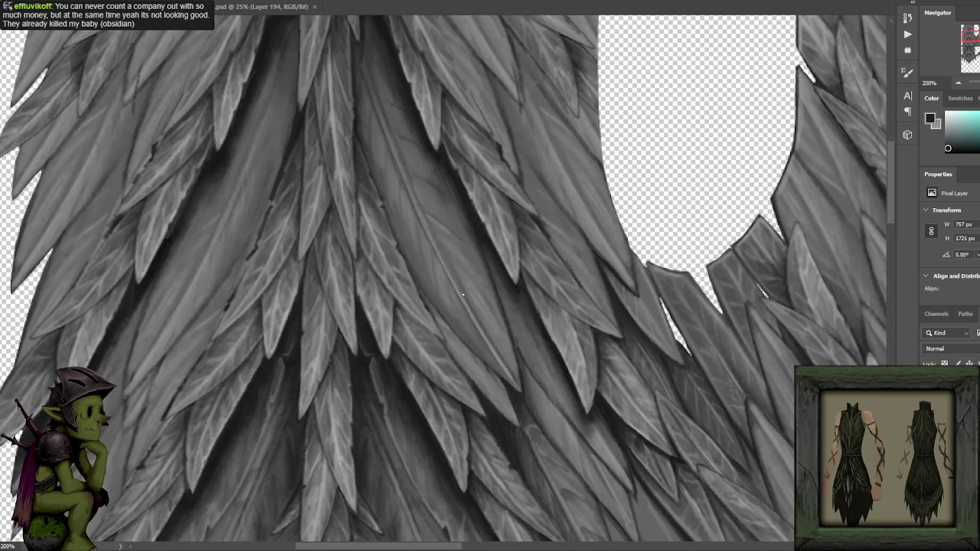
pyautogui.scroll(2, 420, 200)
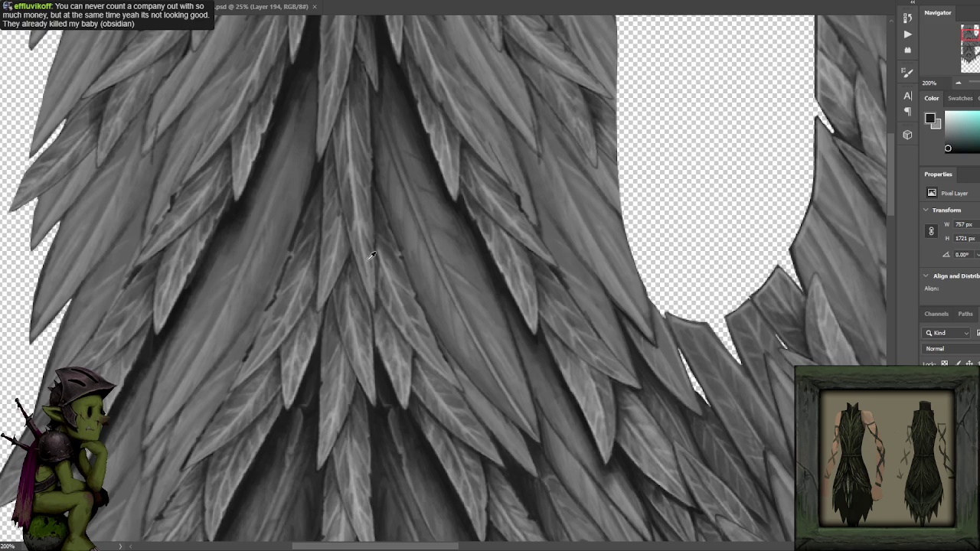
pyautogui.keyDown('alt'); pyautogui.click(337, 257); pyautogui.keyUp('alt')
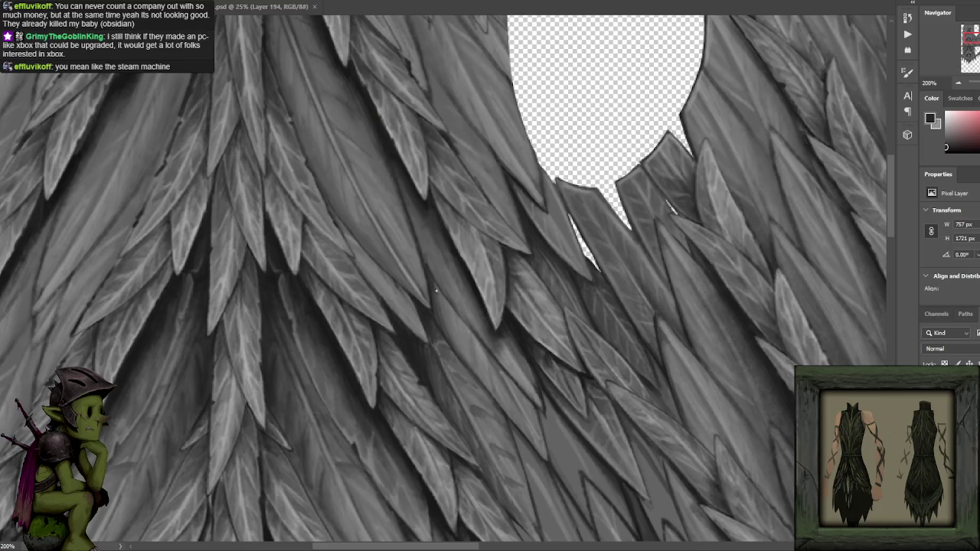
# - Pan over the leaves under the neckline and sample darker greys to shade them
pyautogui.keyDown('alt'); pyautogui.click(389, 136); pyautogui.keyUp('alt')
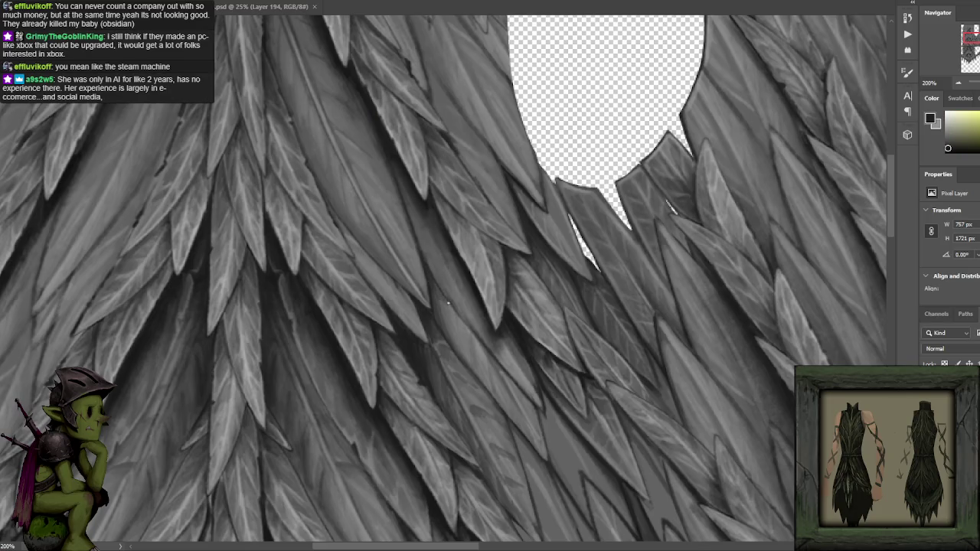
pyautogui.moveTo(456, 310); pyautogui.dragTo(421, 228)
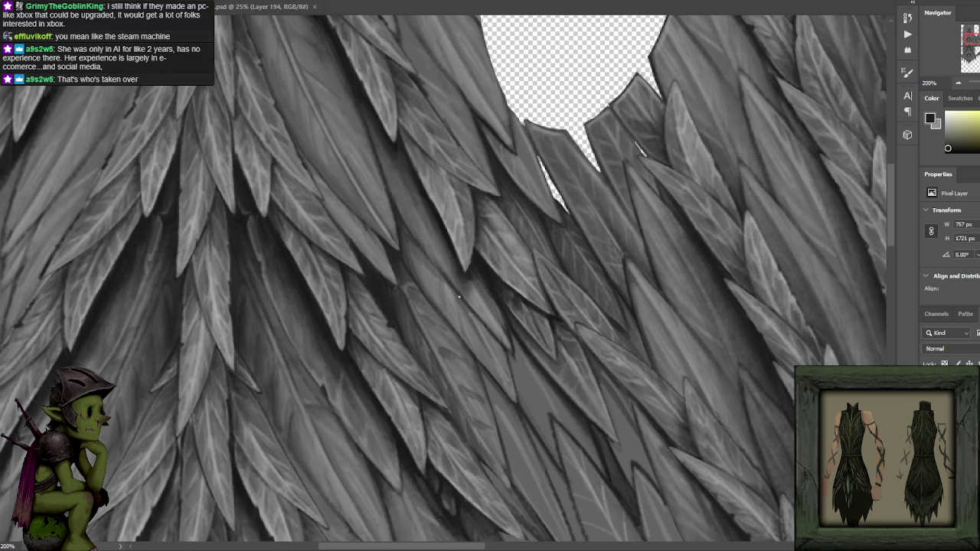
pyautogui.keyDown('alt'); pyautogui.click(421, 269); pyautogui.keyUp('alt')
pyautogui.keyDown('alt'); pyautogui.click(405, 259); pyautogui.keyUp('alt')
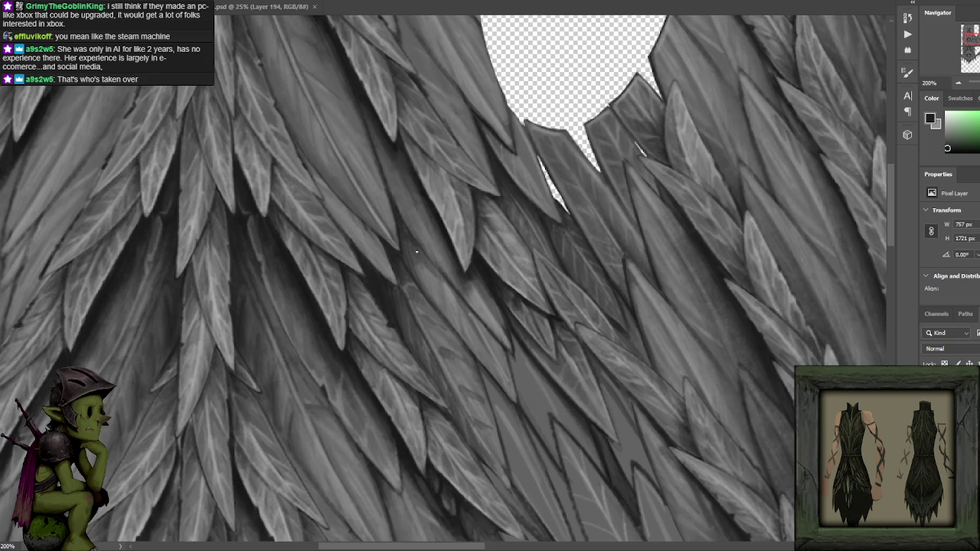
pyautogui.moveTo(386, 144); pyautogui.dragTo(394, 228)
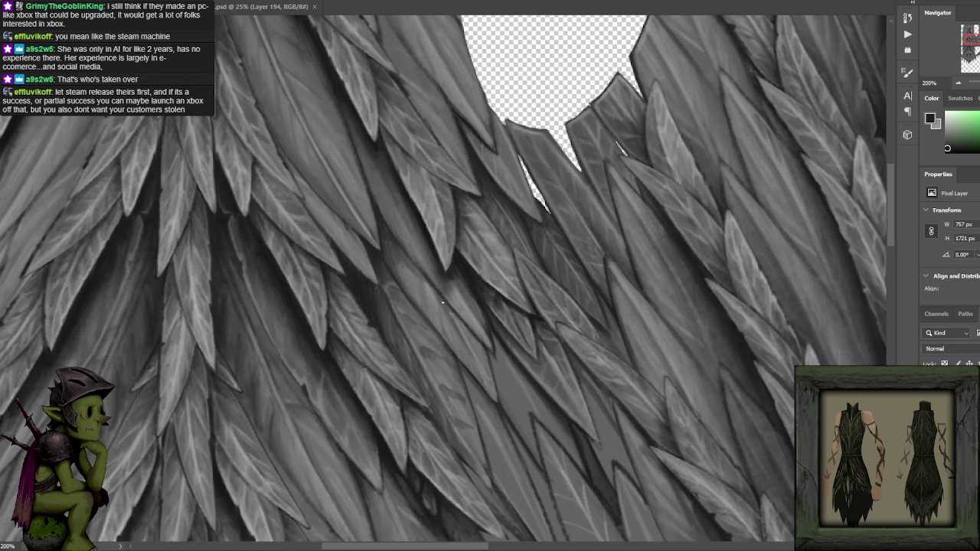
pyautogui.keyDown('alt'); pyautogui.click(397, 258); pyautogui.keyUp('alt')
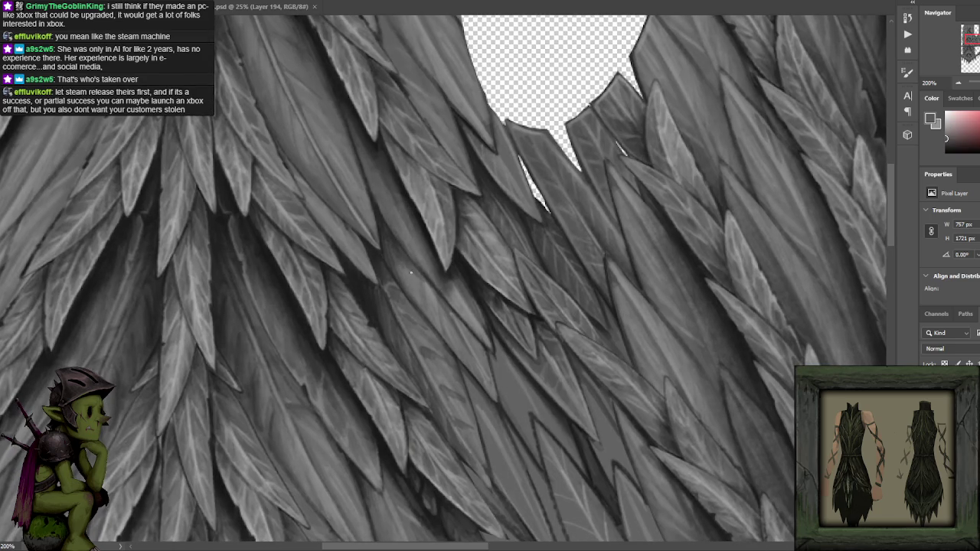
pyautogui.keyDown('alt'); pyautogui.click(397, 256); pyautogui.keyUp('alt')
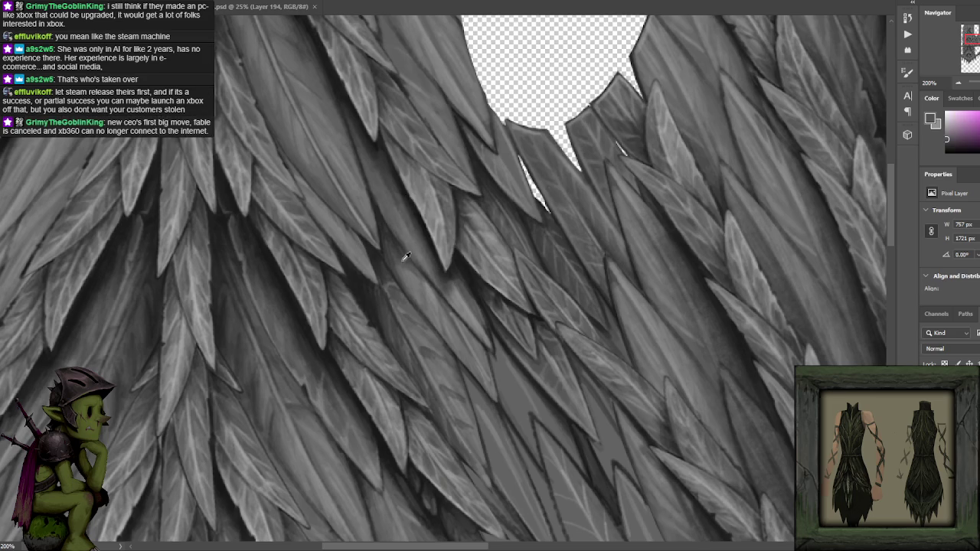
pyautogui.keyDown('alt'); pyautogui.click(387, 272); pyautogui.keyUp('alt')
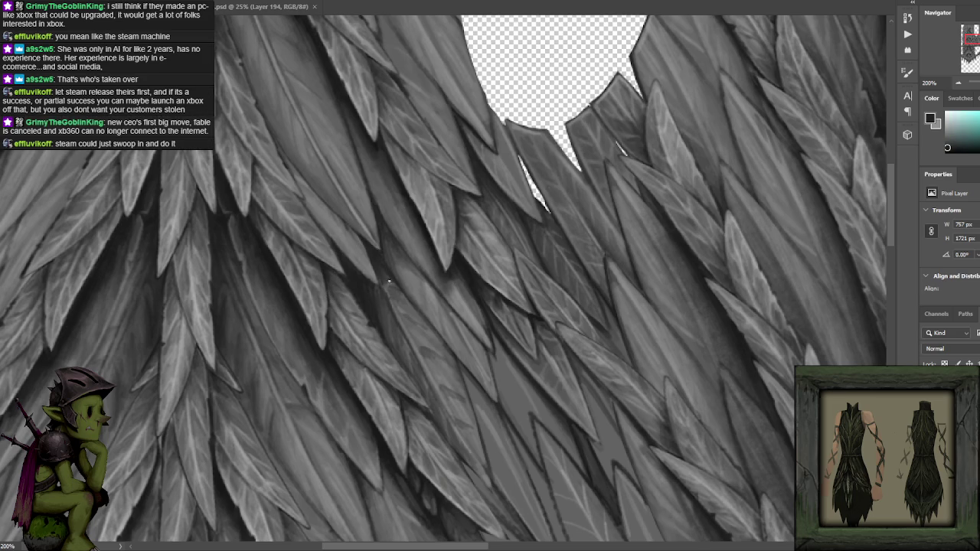
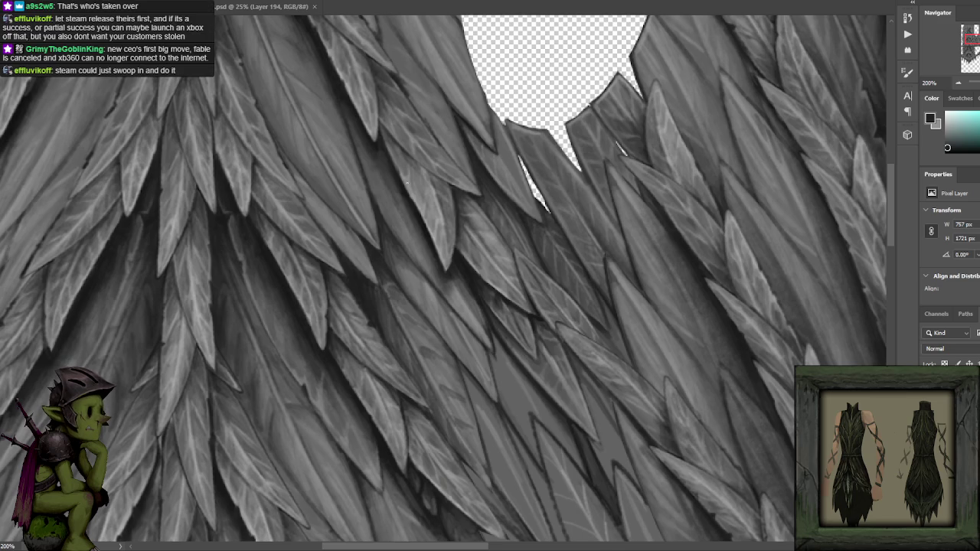
# - Zoom out over the texture sheet and scroll down to the leaves above the rope band
pyautogui.moveTo(463, 192); pyautogui.dragTo(461, 165)
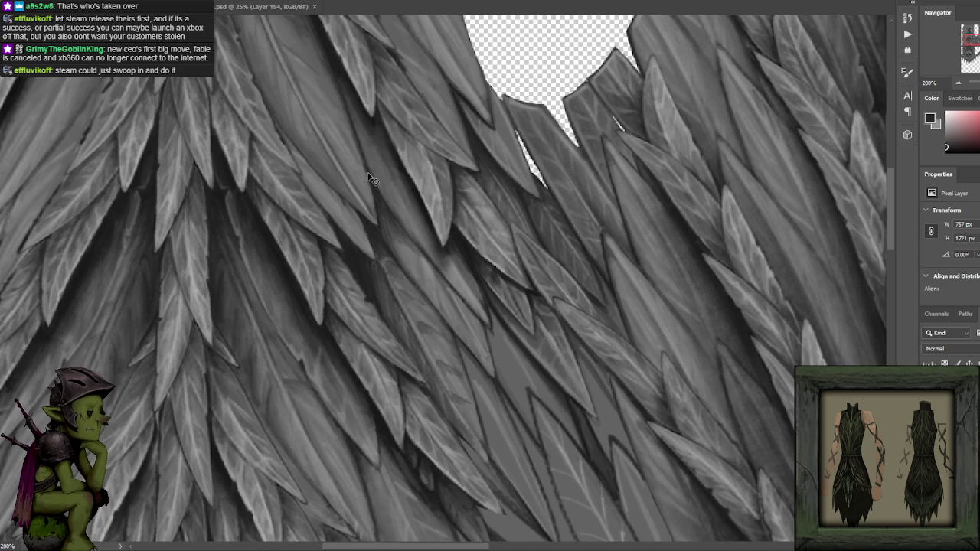
pyautogui.hotkey('ctrl', 'Tab')
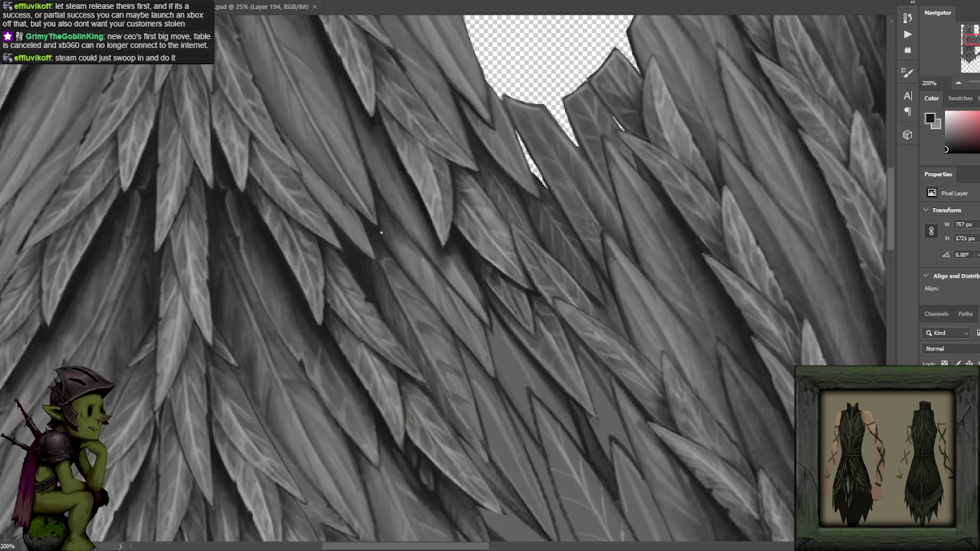
pyautogui.click(930, 119)
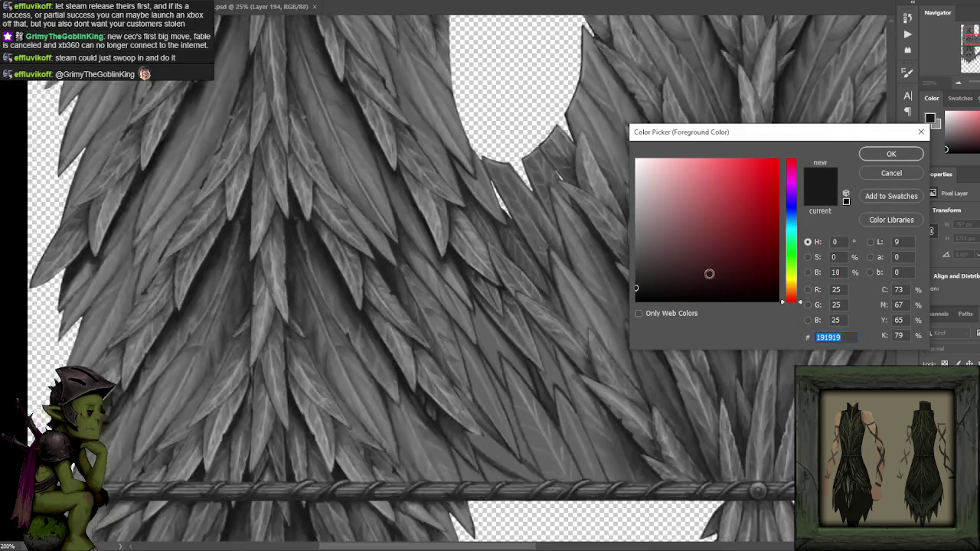
pyautogui.click(879, 173)
pyautogui.hotkey('ctrl', '-')
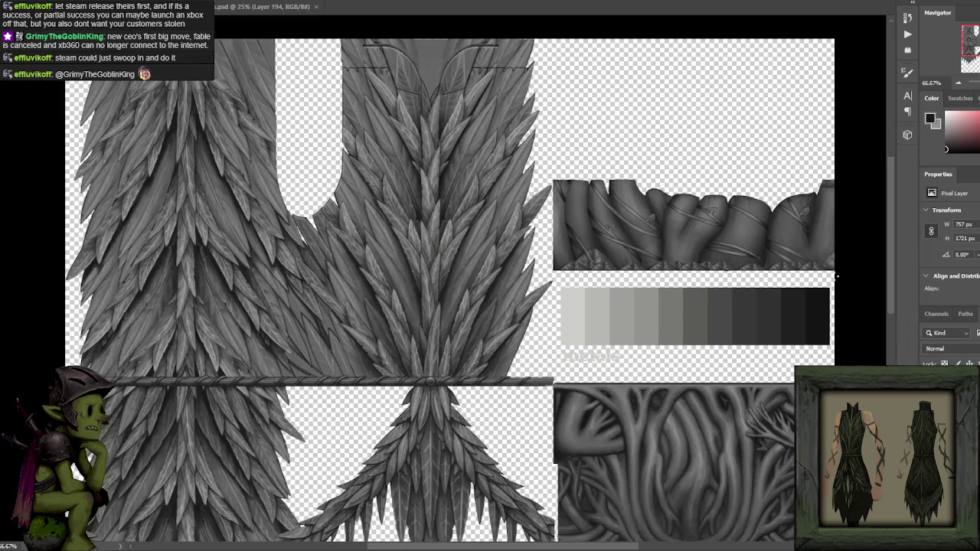
pyautogui.scroll(2, 525, 245)
pyautogui.scroll(2, 485, 262)
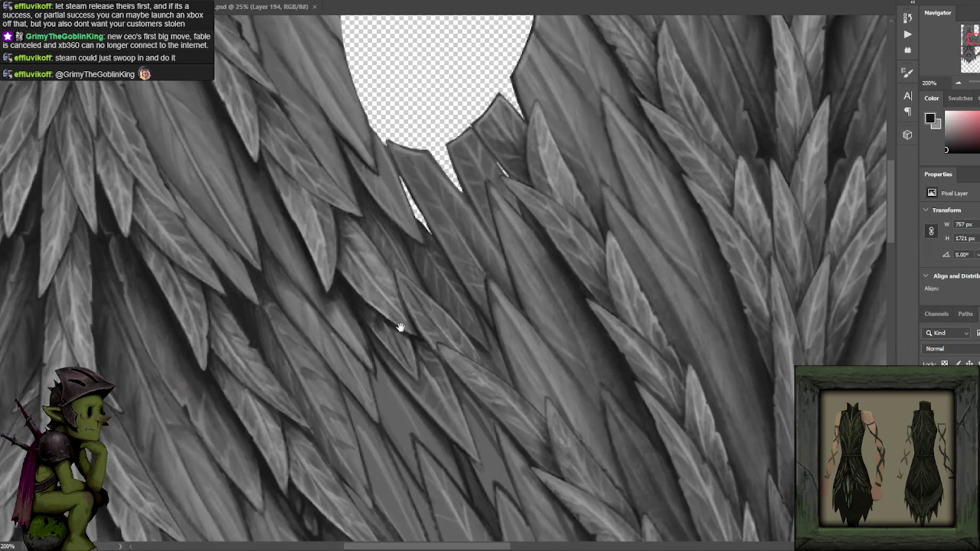
pyautogui.moveTo(398, 324); pyautogui.dragTo(437, 237)
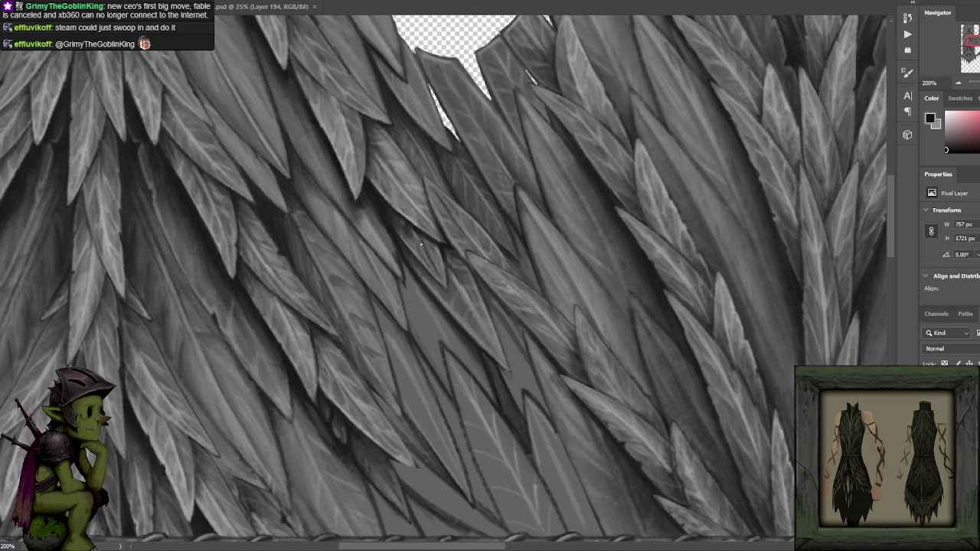
pyautogui.scroll(-2, 420, 243)
pyautogui.scroll(-1, 448, 175)
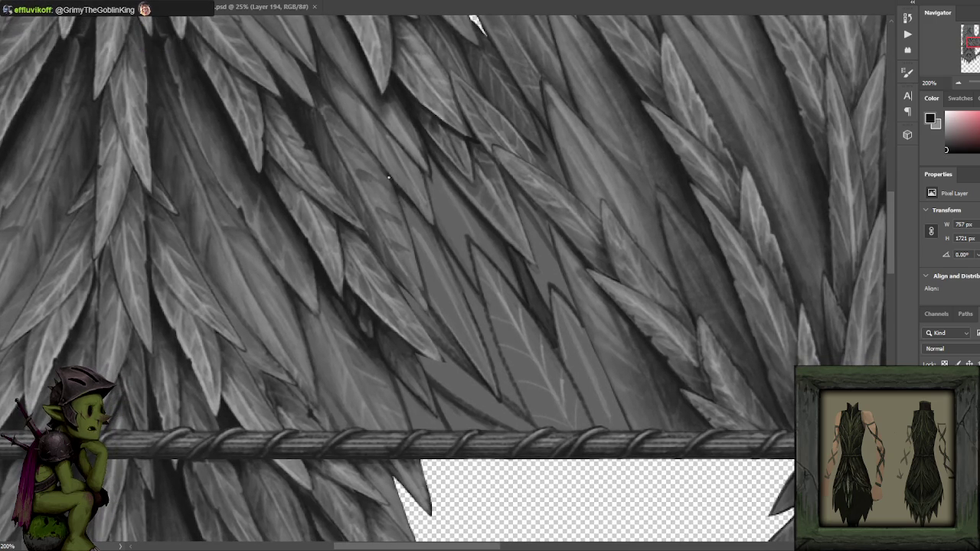
# - Swap colours and eyedrop dark, light and mid greys from the leaves
pyautogui.press('x')
pyautogui.keyDown('alt'); pyautogui.click(401, 193); pyautogui.keyUp('alt')
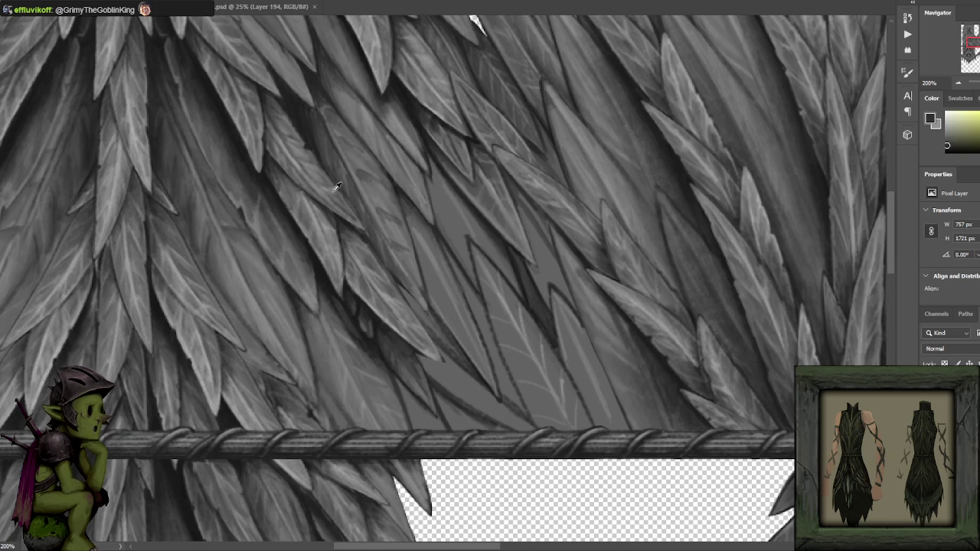
pyautogui.keyDown('alt'); pyautogui.click(226, 122); pyautogui.keyUp('alt')
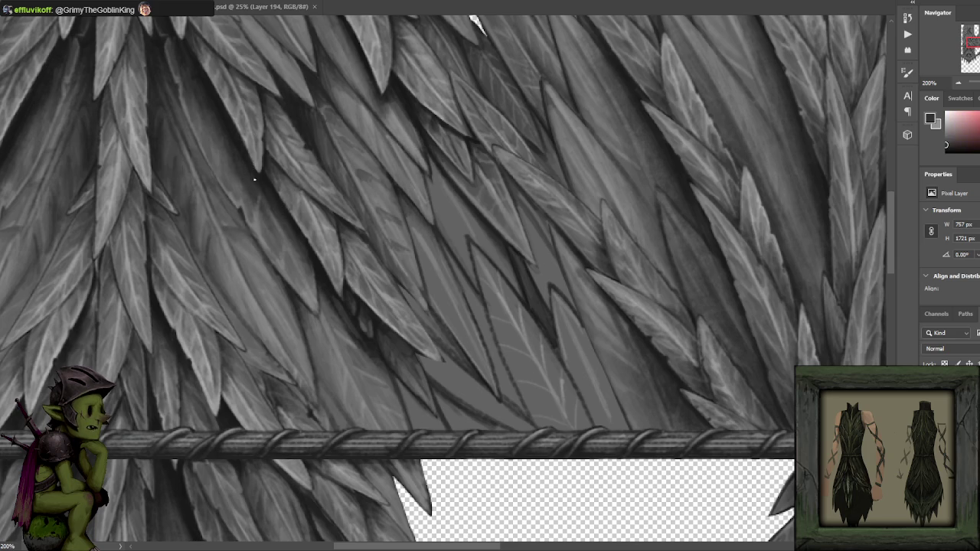
pyautogui.keyDown('alt'); pyautogui.click(218, 112); pyautogui.keyUp('alt')
pyautogui.keyDown('alt'); pyautogui.click(226, 124); pyautogui.keyUp('alt')
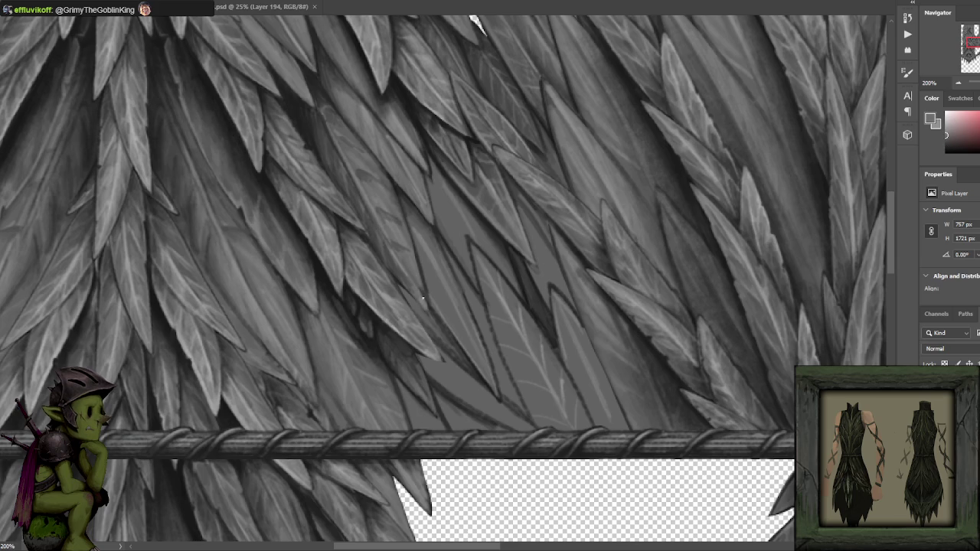
pyautogui.keyDown('alt'); pyautogui.click(362, 270); pyautogui.keyUp('alt')
pyautogui.press('x')
pyautogui.keyDown('space'); pyautogui.moveTo(431, 304); pyautogui.dragTo(376, 243); pyautogui.keyUp('space')
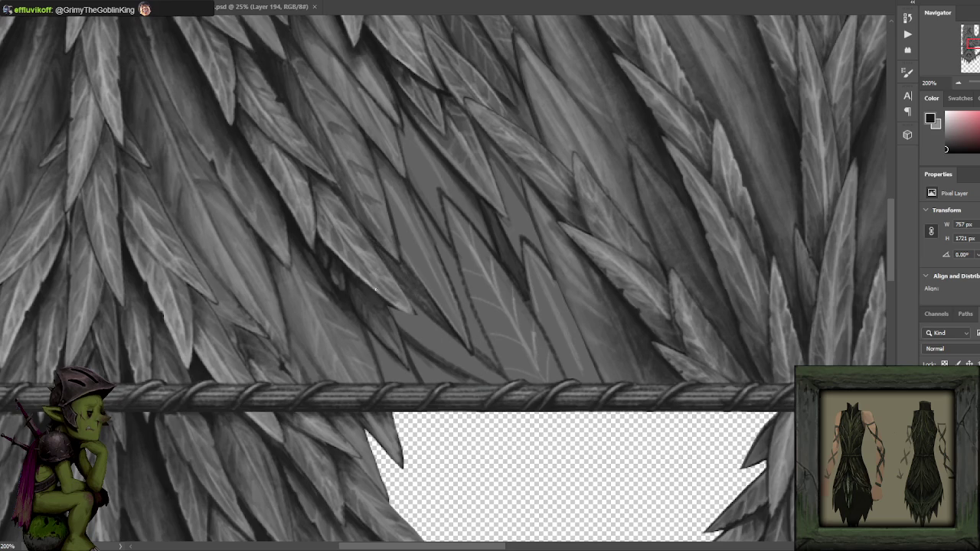
pyautogui.keyDown('alt'); pyautogui.click(346, 282); pyautogui.keyUp('alt')
pyautogui.scroll(-2, 414, 95)
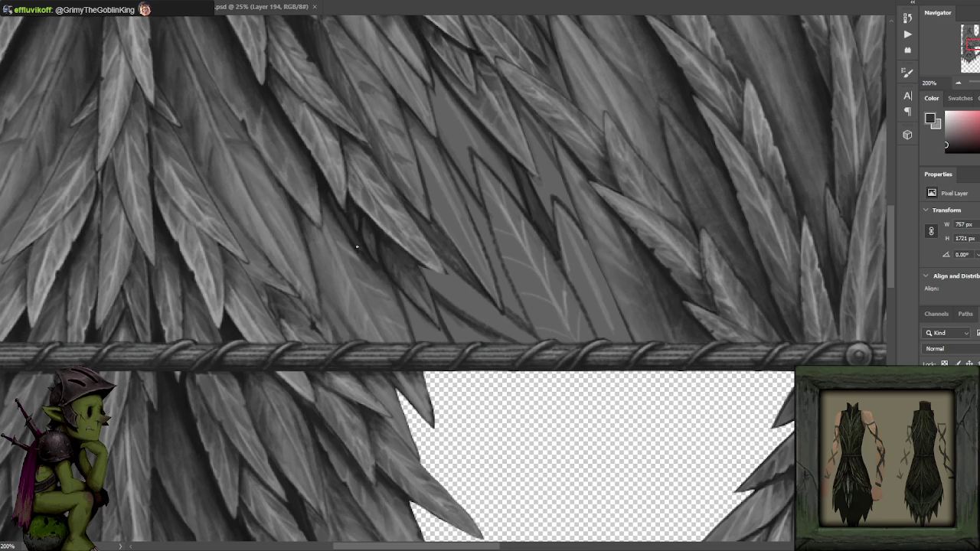
# - Eyedrop near-black, light grey and black tones from the leaf shading above the rope
pyautogui.moveTo(436, 150); pyautogui.dragTo(449, 116)
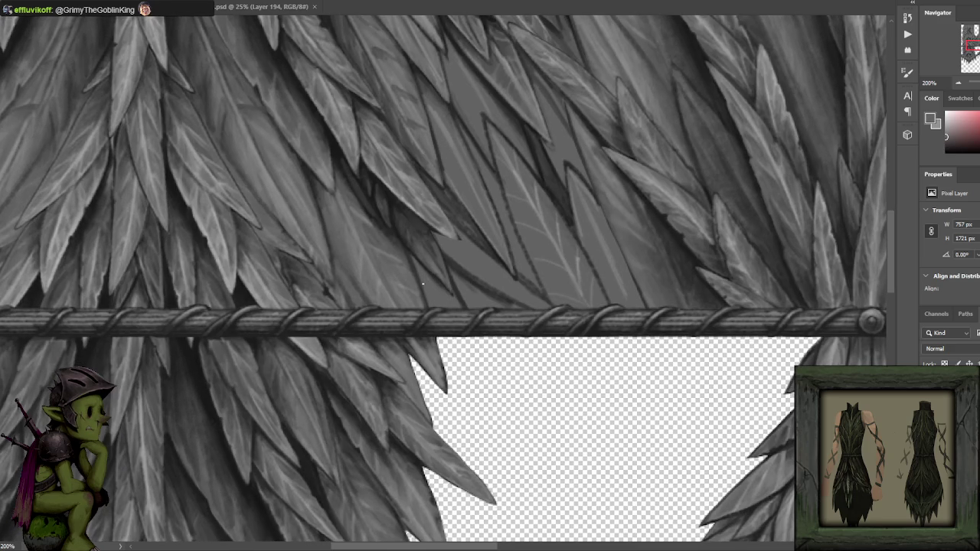
pyautogui.keyDown('alt'); pyautogui.click(401, 239); pyautogui.keyUp('alt')
pyautogui.keyDown('alt'); pyautogui.click(396, 233); pyautogui.keyUp('alt')
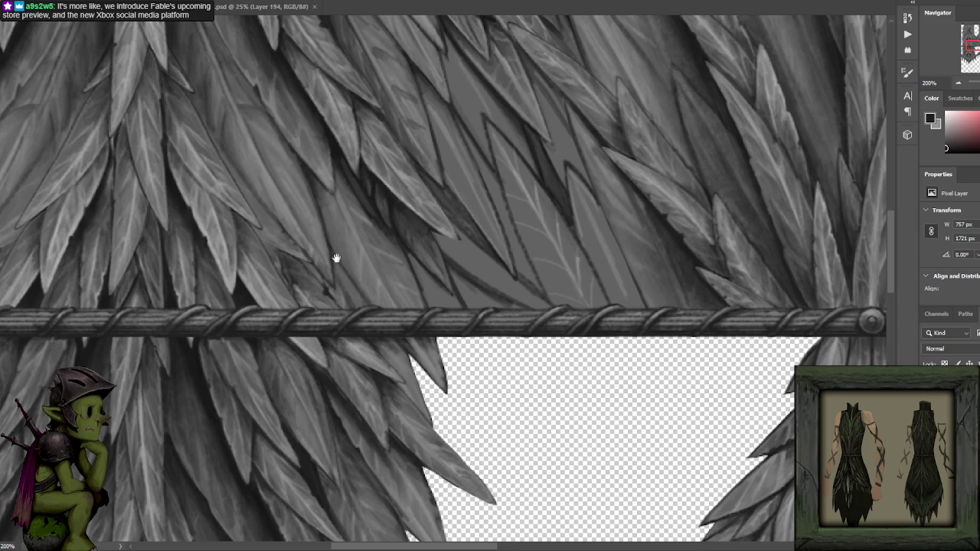
pyautogui.moveTo(334, 280); pyautogui.dragTo(375, 243)
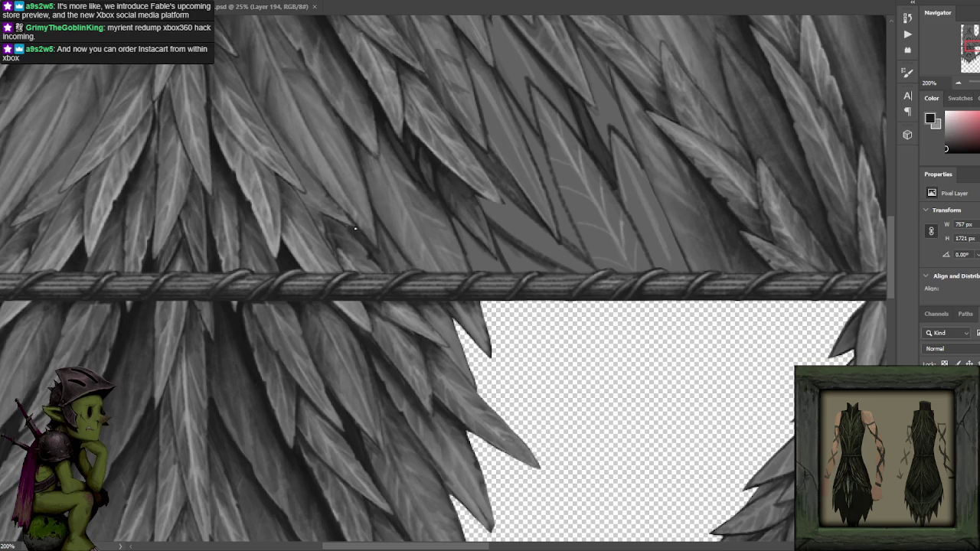
pyautogui.keyDown('alt'); pyautogui.click(356, 194); pyautogui.keyUp('alt')
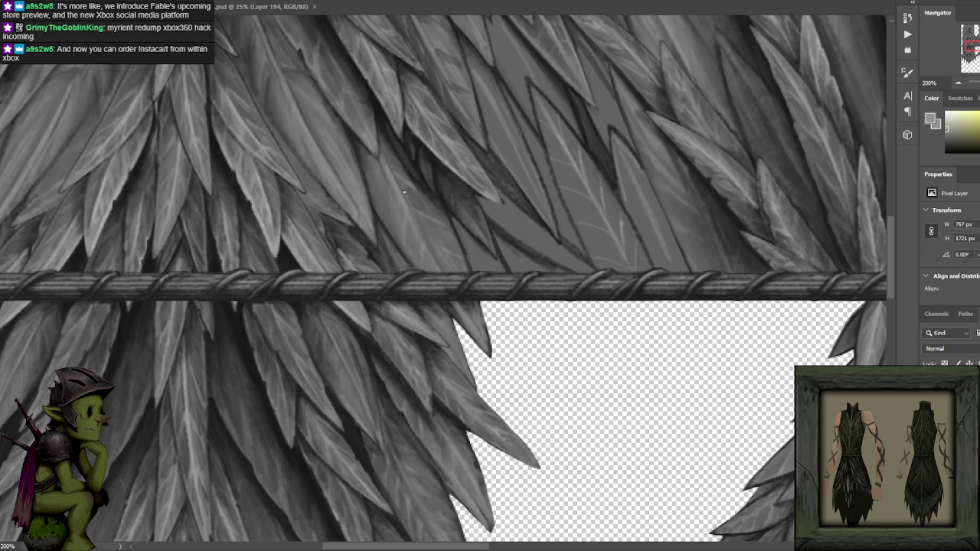
pyautogui.keyDown('alt'); pyautogui.click(415, 205); pyautogui.keyUp('alt')
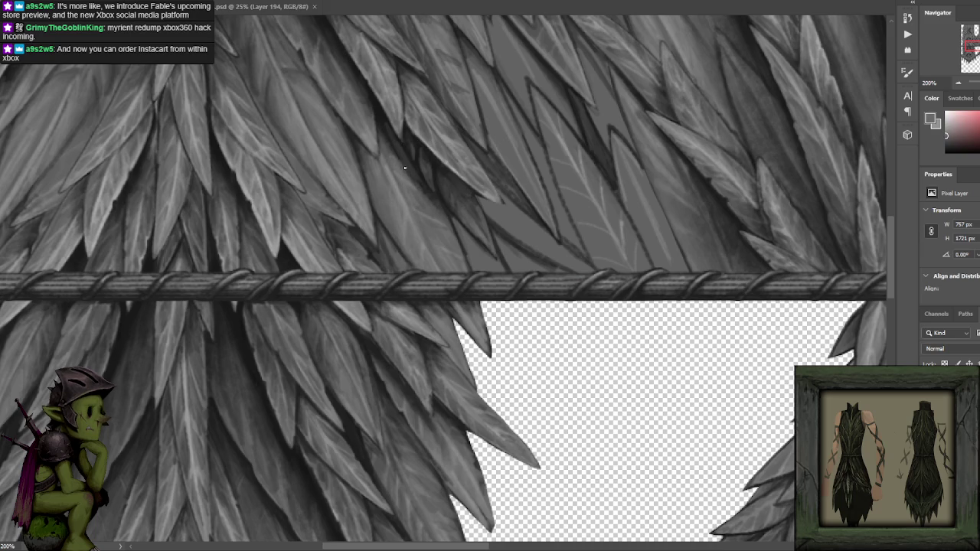
pyautogui.keyDown('alt'); pyautogui.click(388, 140); pyautogui.keyUp('alt')
# - Sample alternating light greys and near-blacks from the leaves around the notch
pyautogui.moveTo(393, 150); pyautogui.dragTo(417, 212)
pyautogui.keyDown('alt'); pyautogui.click(418, 262); pyautogui.keyUp('alt')
pyautogui.keyDown('alt'); pyautogui.click(395, 211); pyautogui.keyUp('alt')
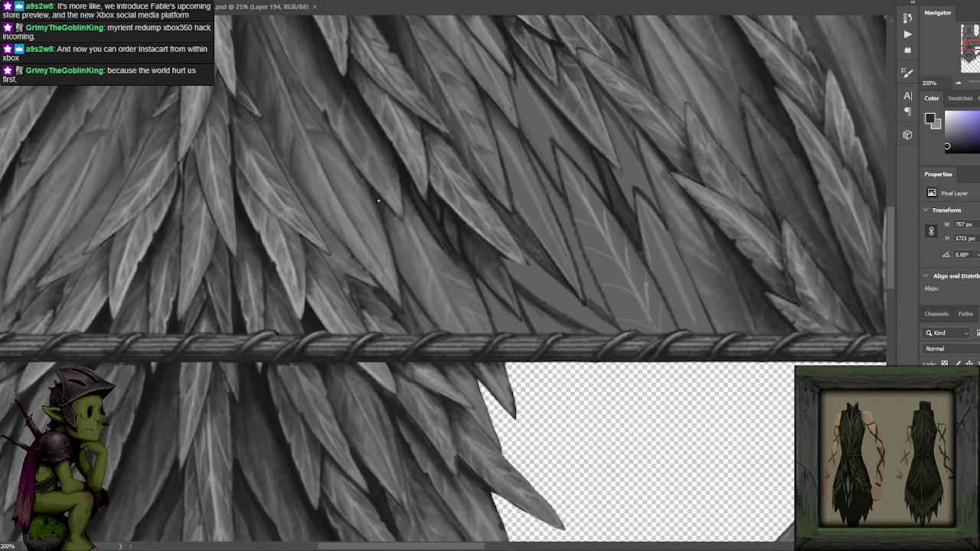
pyautogui.keyDown('alt'); pyautogui.click(405, 252); pyautogui.keyUp('alt')
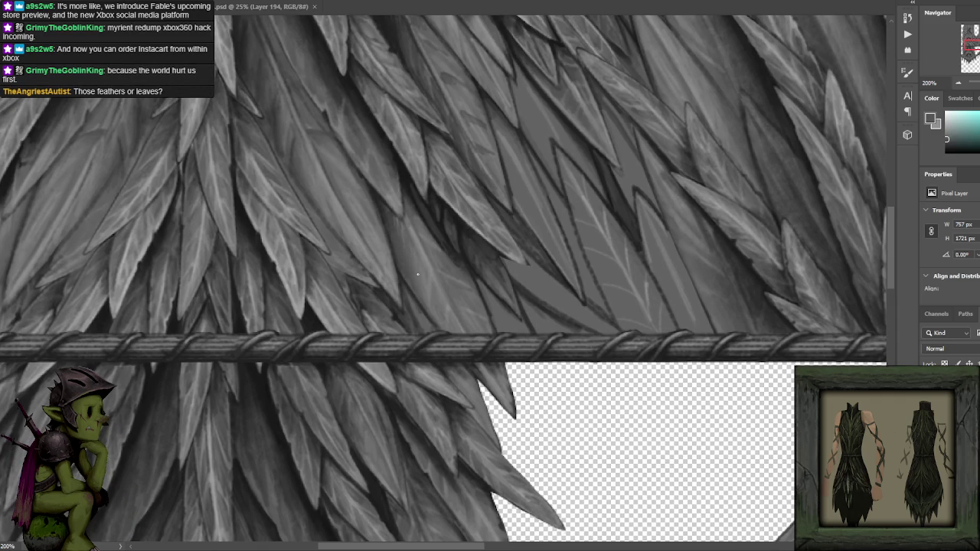
pyautogui.keyDown('alt'); pyautogui.click(410, 225); pyautogui.keyUp('alt')
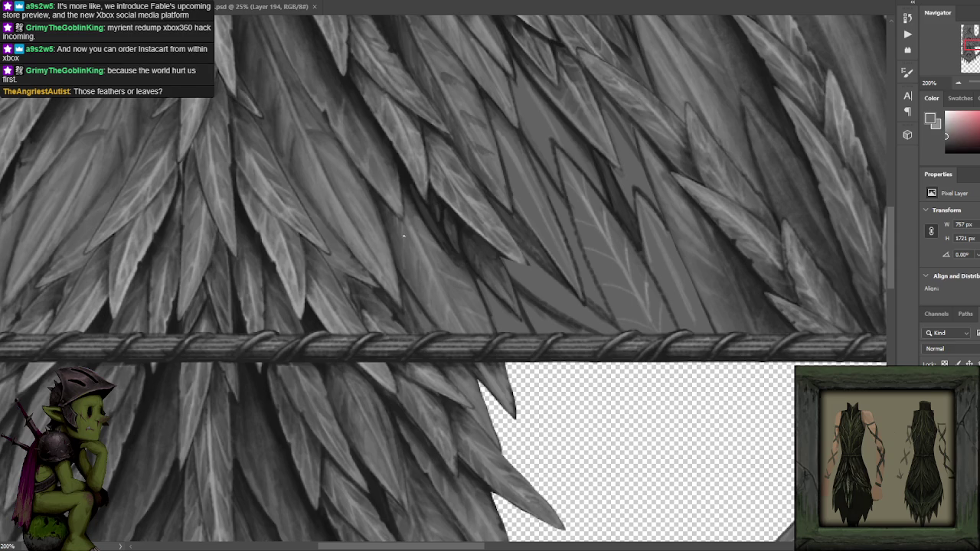
pyautogui.keyDown('alt'); pyautogui.click(380, 197); pyautogui.keyUp('alt')
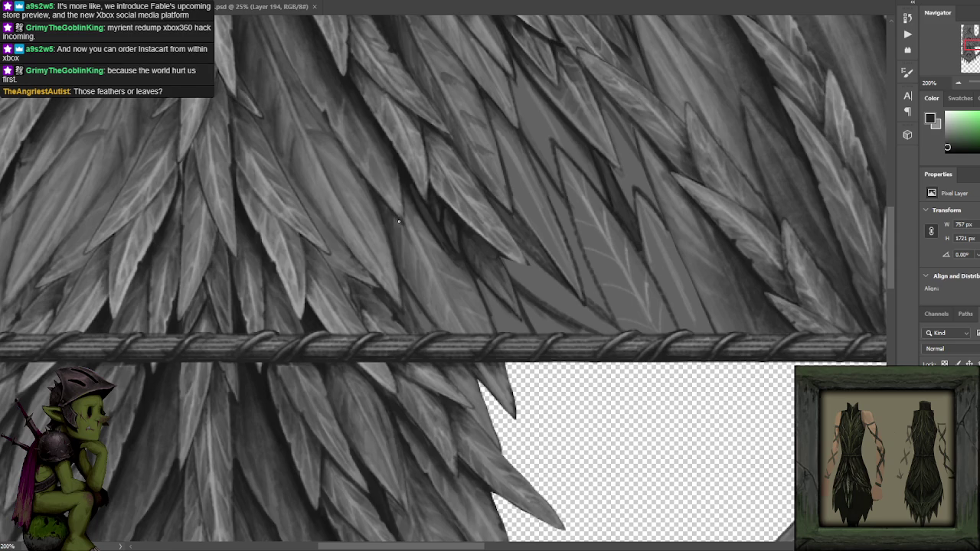
pyautogui.keyDown('alt'); pyautogui.click(376, 185); pyautogui.keyUp('alt')
pyautogui.moveTo(385, 147); pyautogui.dragTo(417, 210)
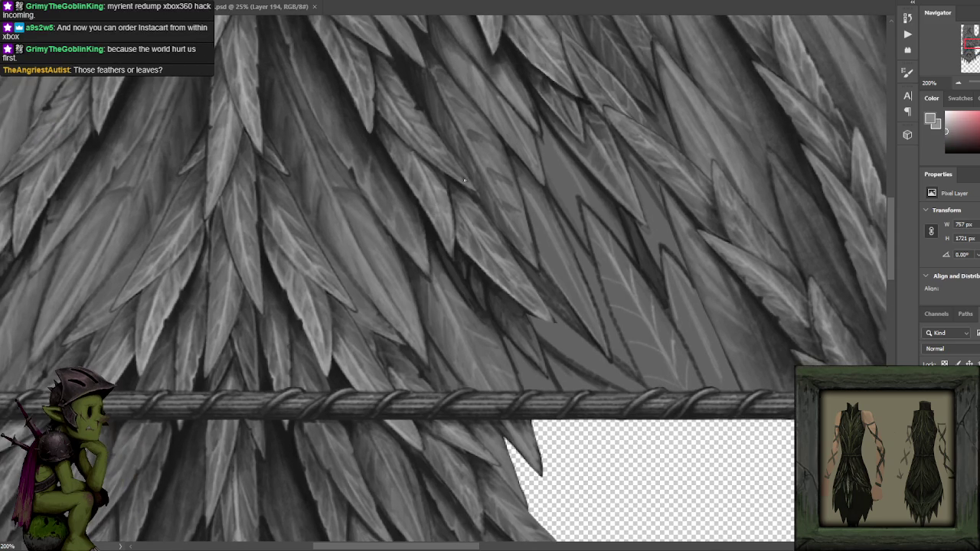
pyautogui.scroll(-1, 452, 260)
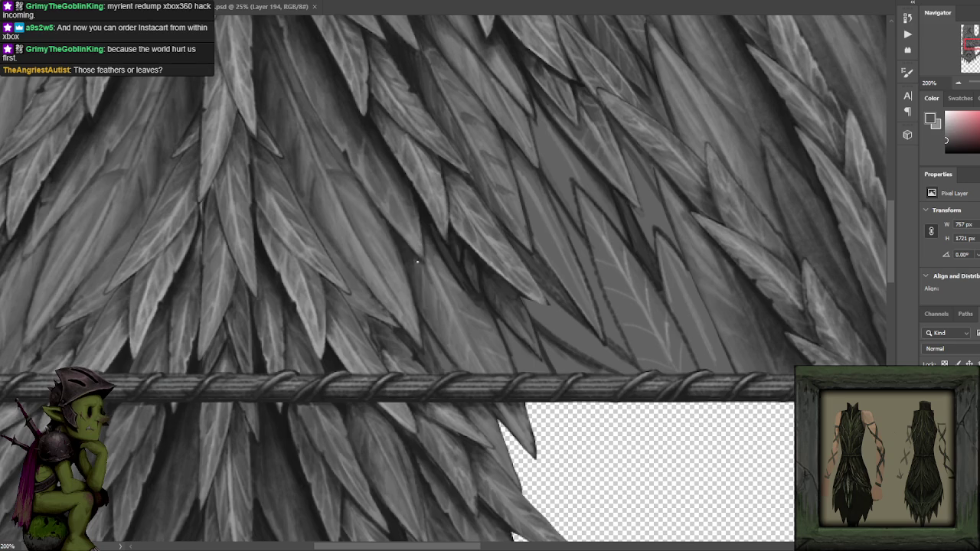
pyautogui.keyDown('alt'); pyautogui.click(415, 264); pyautogui.keyUp('alt')
pyautogui.keyDown('alt'); pyautogui.click(411, 260); pyautogui.keyUp('alt')
pyautogui.keyDown('alt'); pyautogui.click(331, 349); pyautogui.keyUp('alt')
# - Bring the feathers below the notch into view and sample light grey tones from them
pyautogui.scroll(-1, 441, 157)
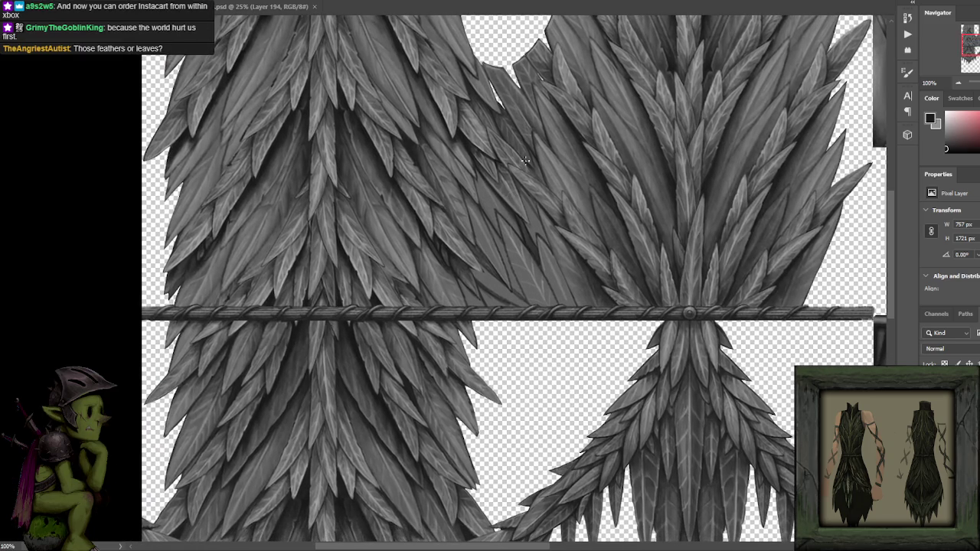
pyautogui.hscroll(1, 506, 187)
pyautogui.scroll(1, 469, 247)
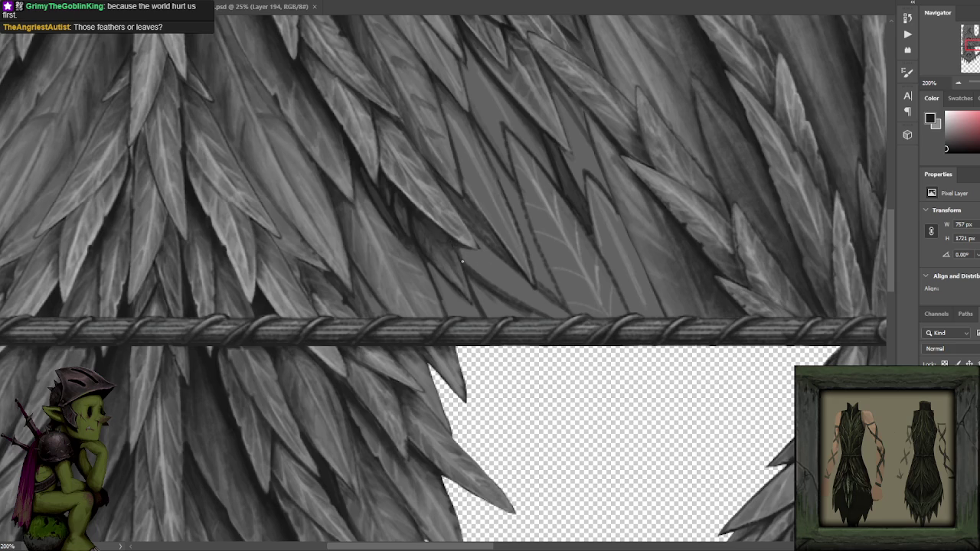
pyautogui.moveTo(485, 181); pyautogui.dragTo(475, 191)
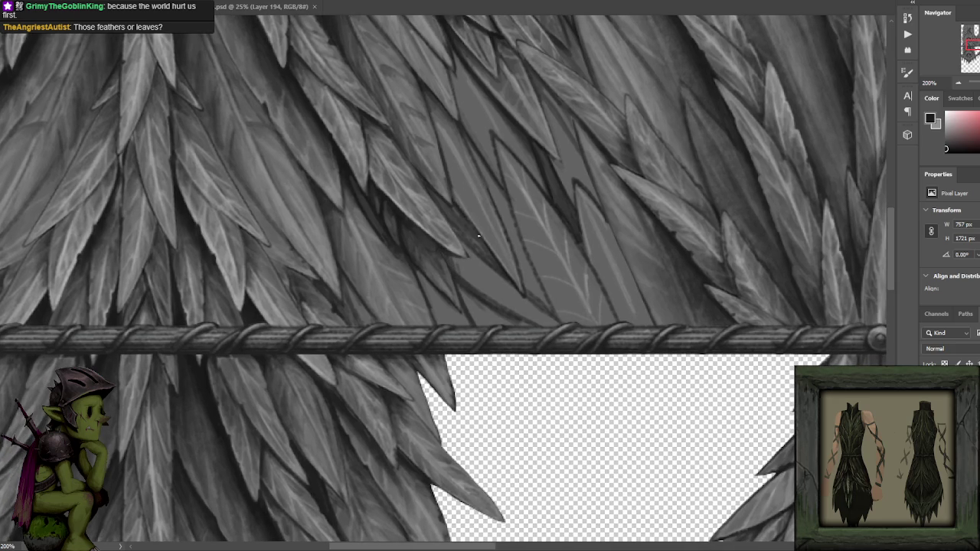
pyautogui.scroll(-2, 459, 195)
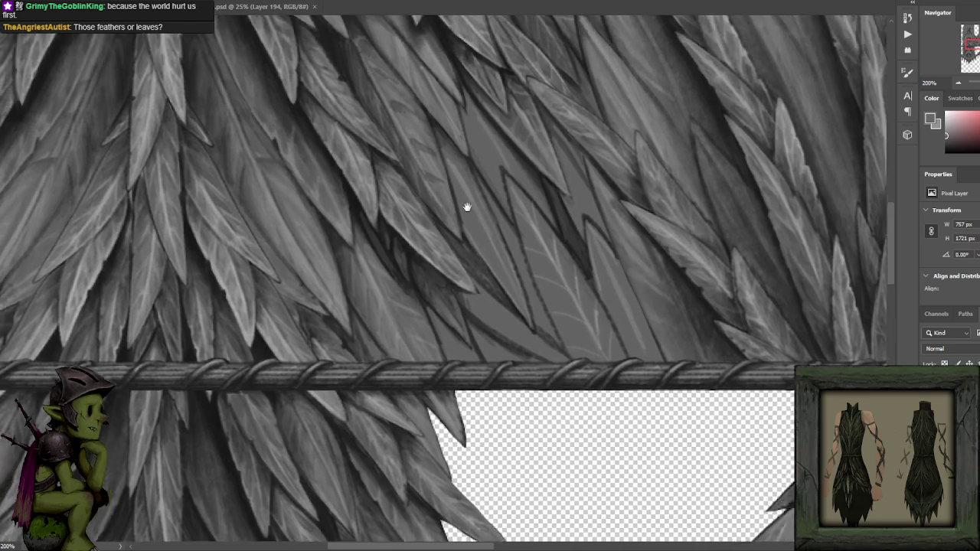
pyautogui.scroll(-2, 465, 206)
pyautogui.scroll(-2, 431, 189)
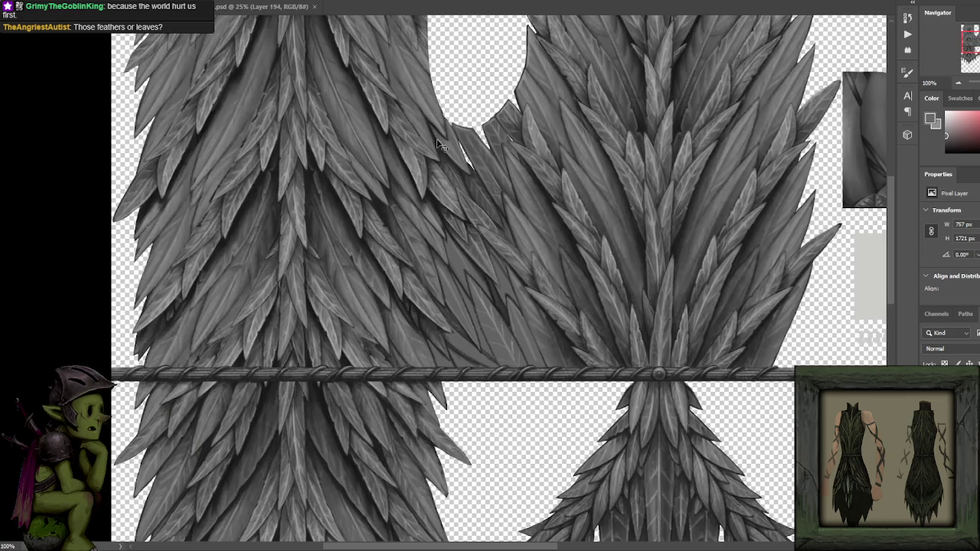
pyautogui.scroll(1, 435, 141)
pyautogui.scroll(1, 437, 160)
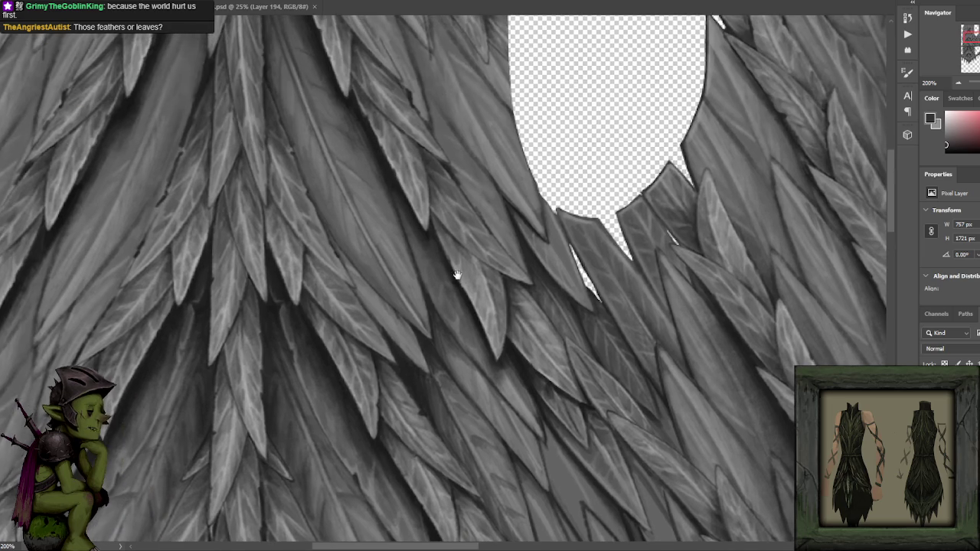
pyautogui.moveTo(379, 128); pyautogui.dragTo(390, 230)
pyautogui.keyDown('alt'); pyautogui.click(389, 231); pyautogui.keyUp('alt')
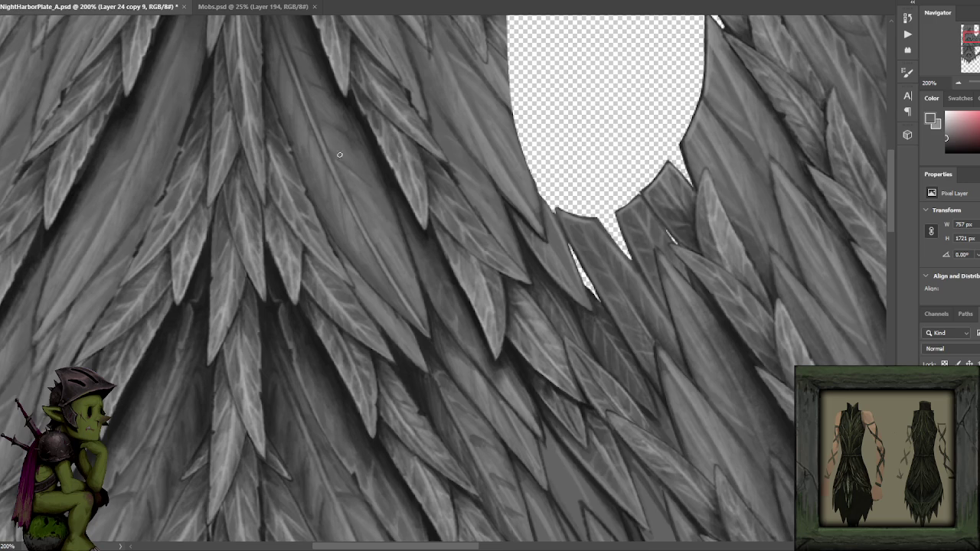
pyautogui.keyDown('alt'); pyautogui.click(350, 231); pyautogui.keyUp('alt')
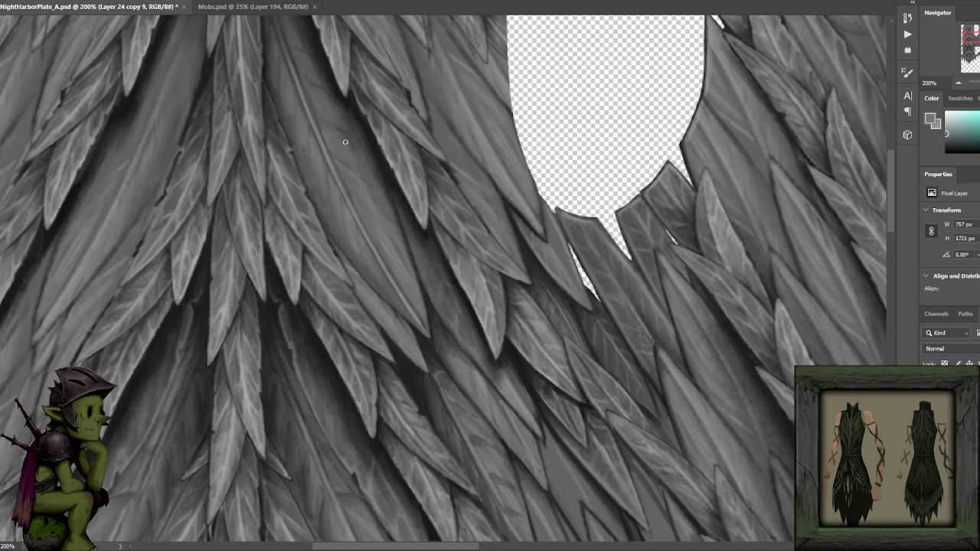
# - Sample several tones from the central feather area
pyautogui.moveTo(345, 142); pyautogui.dragTo(401, 242)
pyautogui.keyDown('alt'); pyautogui.click(375, 268); pyautogui.keyUp('alt')
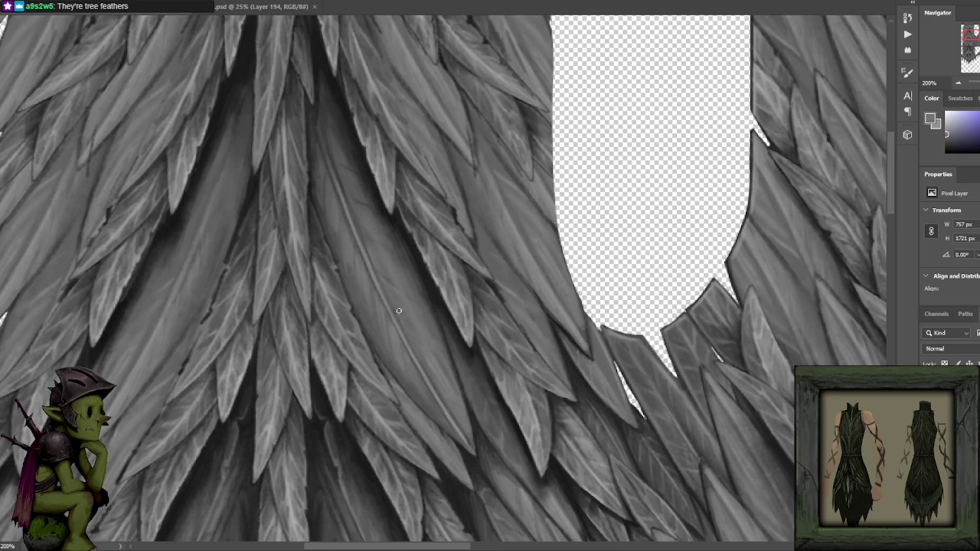
pyautogui.keyDown('alt'); pyautogui.click(403, 282); pyautogui.keyUp('alt')
pyautogui.keyDown('alt'); pyautogui.click(409, 280); pyautogui.keyUp('alt')
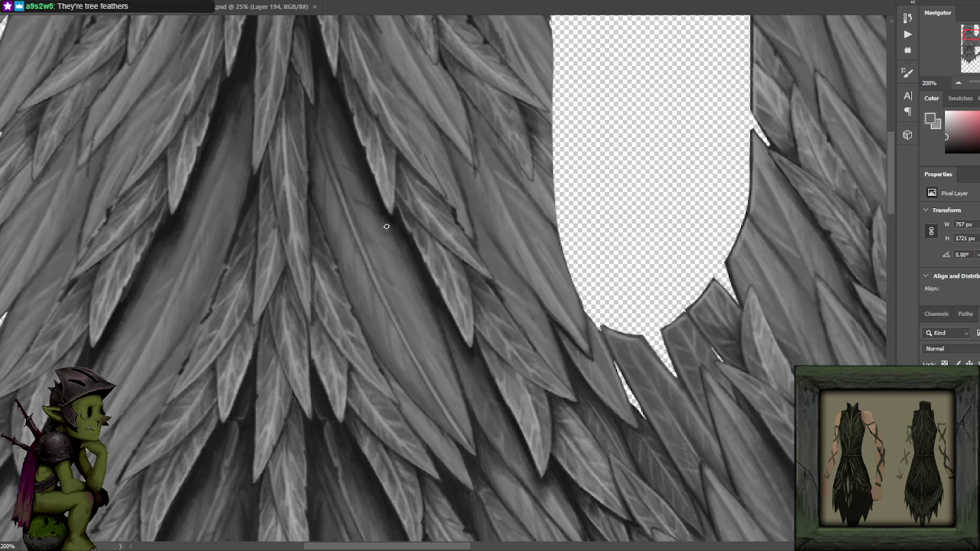
pyautogui.keyDown('alt'); pyautogui.click(340, 247); pyautogui.keyUp('alt')
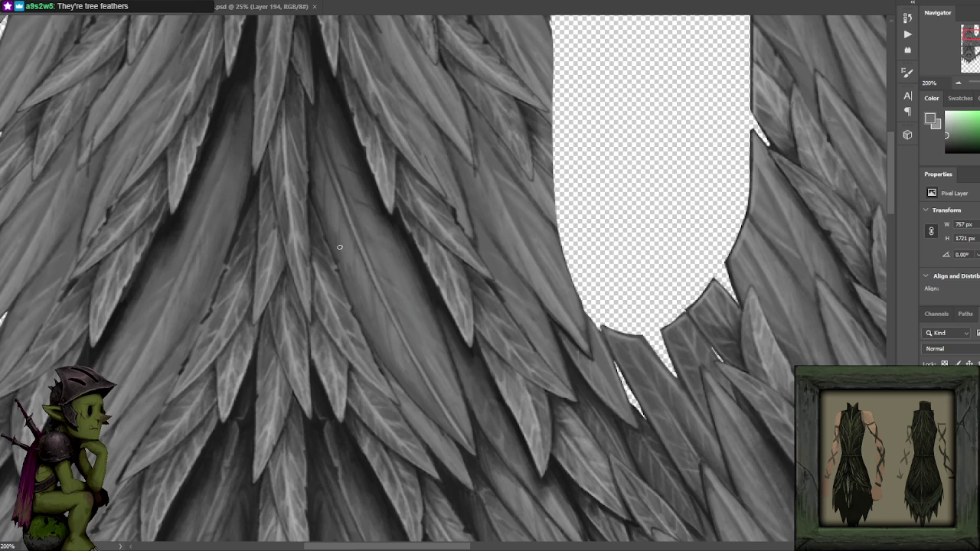
pyautogui.keyDown('alt'); pyautogui.click(342, 246); pyautogui.keyUp('alt')
pyautogui.keyDown('alt'); pyautogui.click(373, 287); pyautogui.keyUp('alt')
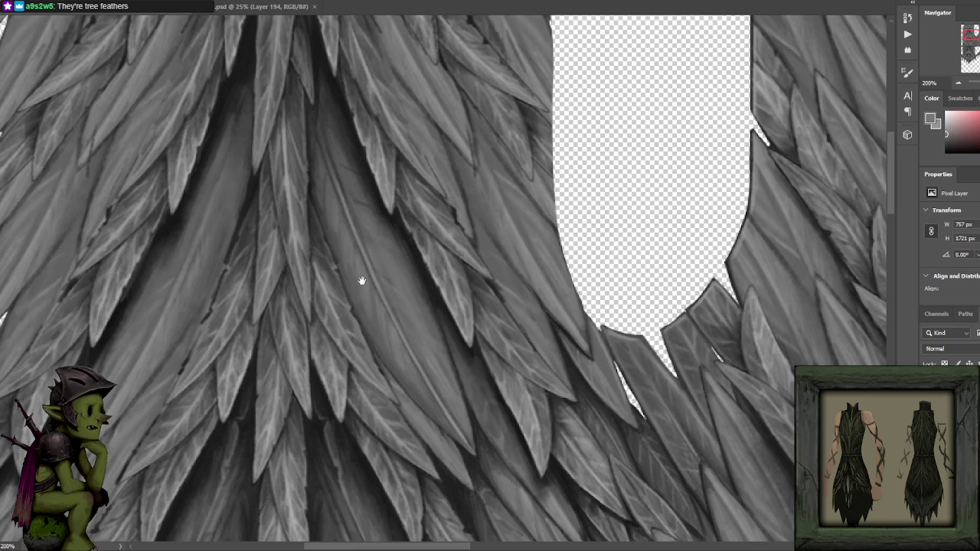
# - Move up the feather texture and sample colours, ending on a near-black tone
pyautogui.moveTo(362, 280); pyautogui.dragTo(366, 222)
pyautogui.keyDown('alt'); pyautogui.click(368, 229); pyautogui.keyUp('alt')
pyautogui.keyDown('alt'); pyautogui.click(354, 198); pyautogui.keyUp('alt')
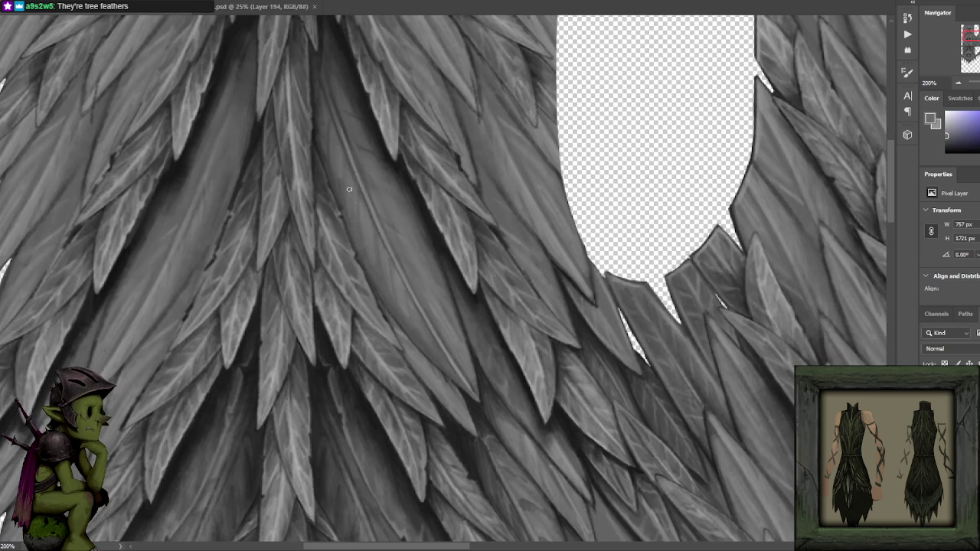
pyautogui.keyDown('alt'); pyautogui.click(389, 253); pyautogui.keyUp('alt')
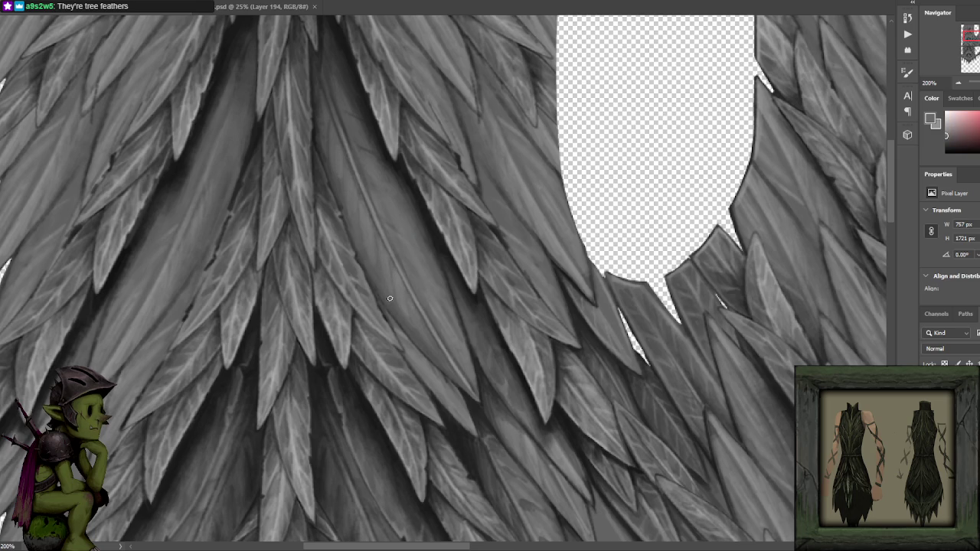
pyautogui.keyDown('alt'); pyautogui.click(423, 209); pyautogui.keyUp('alt')
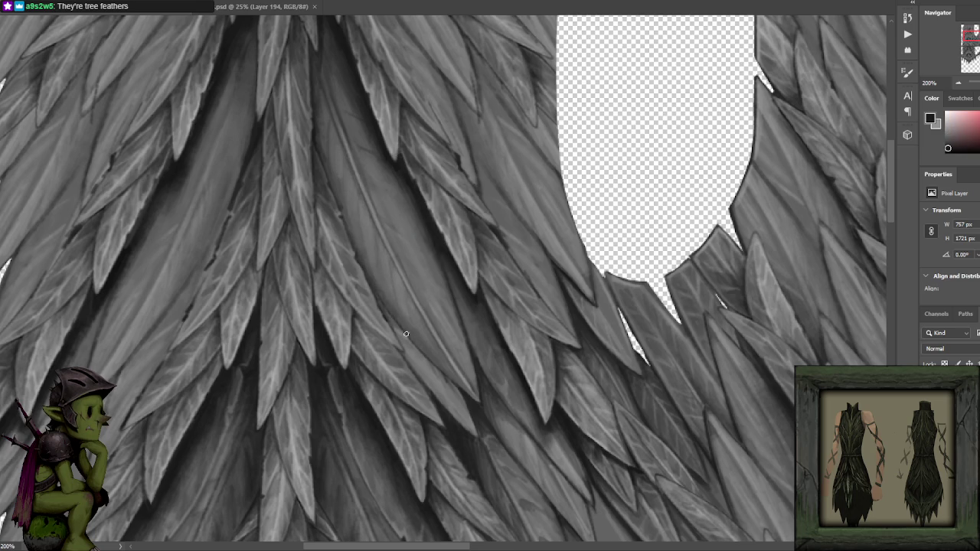
pyautogui.scroll(-3, 395, 303)
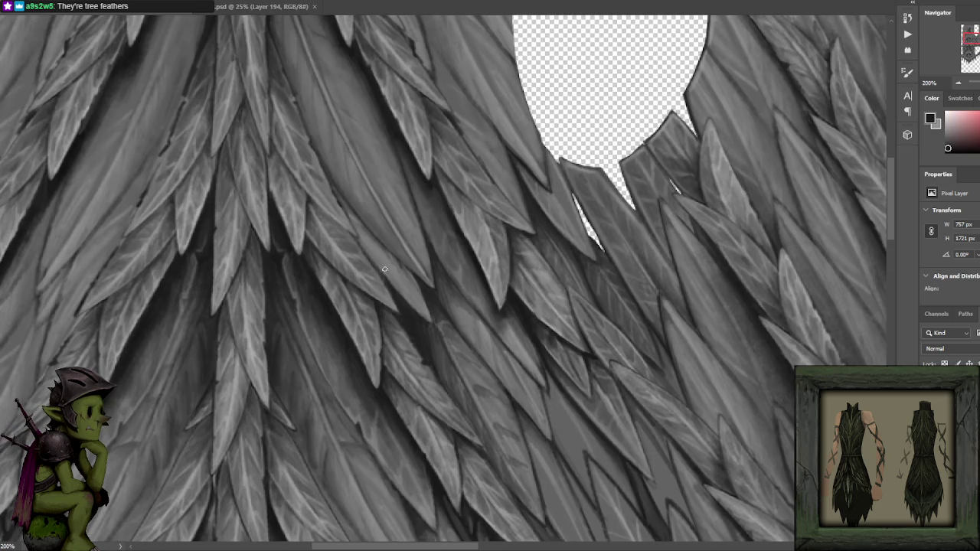
# - Sample feather tones, swap colours, then zoom out to 100% to show the rope band
pyautogui.keyDown('alt'); pyautogui.click(426, 289); pyautogui.keyUp('alt')
pyautogui.press('x')
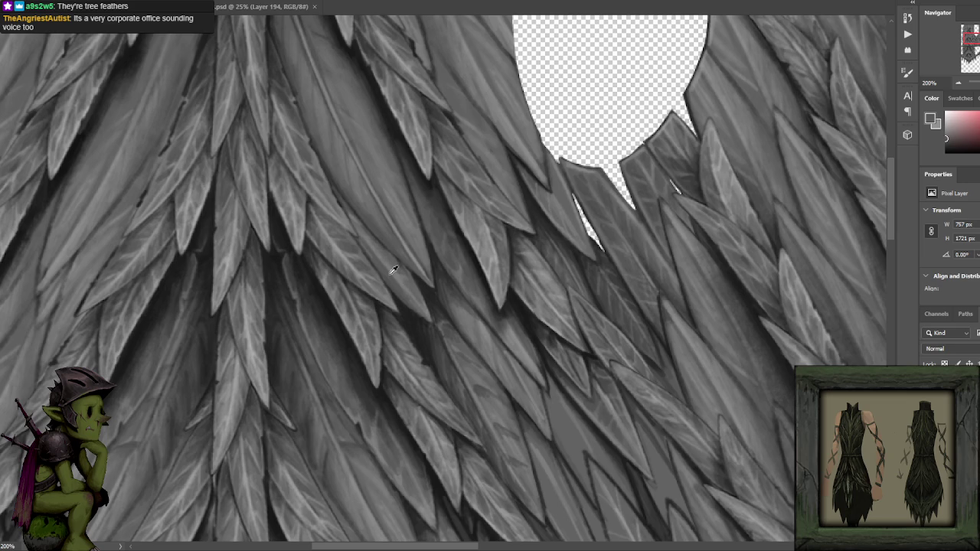
pyautogui.keyDown('alt'); pyautogui.click(393, 270); pyautogui.keyUp('alt')
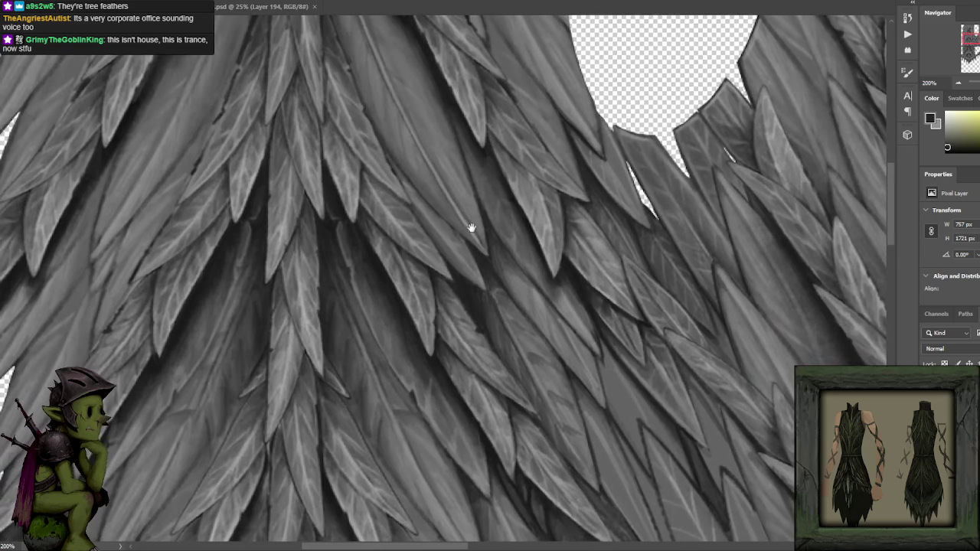
pyautogui.moveTo(427, 273); pyautogui.dragTo(459, 254)
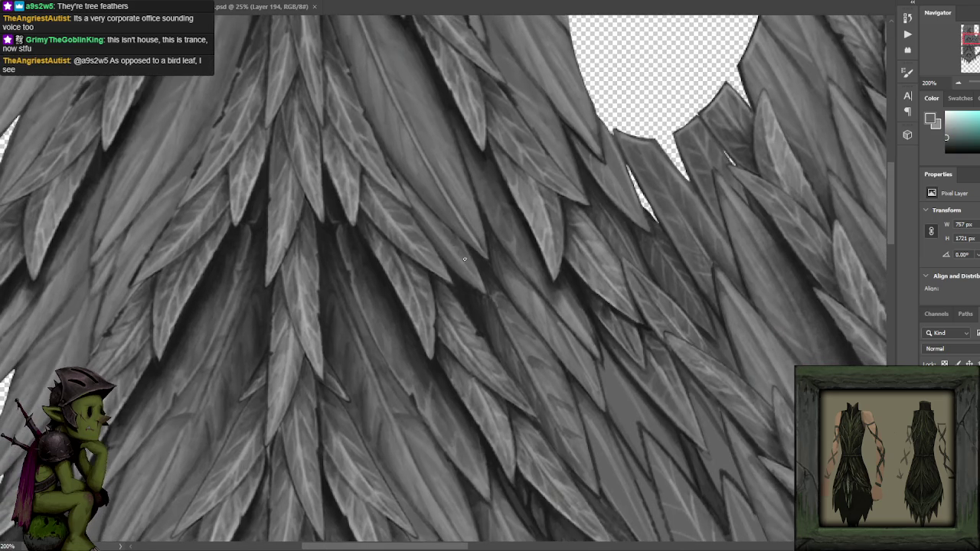
pyautogui.hotkey('ctrl', '-')
pyautogui.hotkey('ctrl', '+')
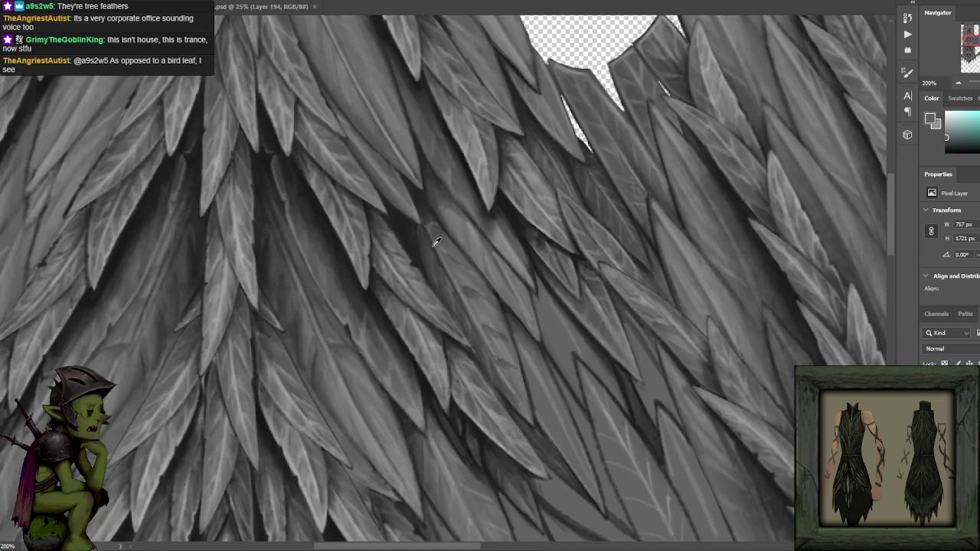
pyautogui.hotkey('ctrl', '-')
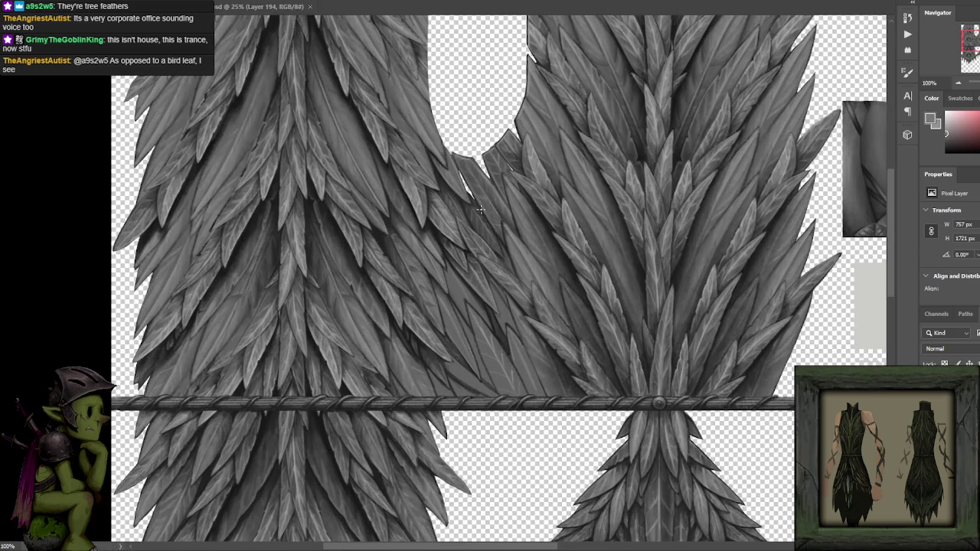
# - Pan across the feathers and zoom in to 200% on the leaves above the rope
pyautogui.moveTo(501, 213); pyautogui.dragTo(469, 214)
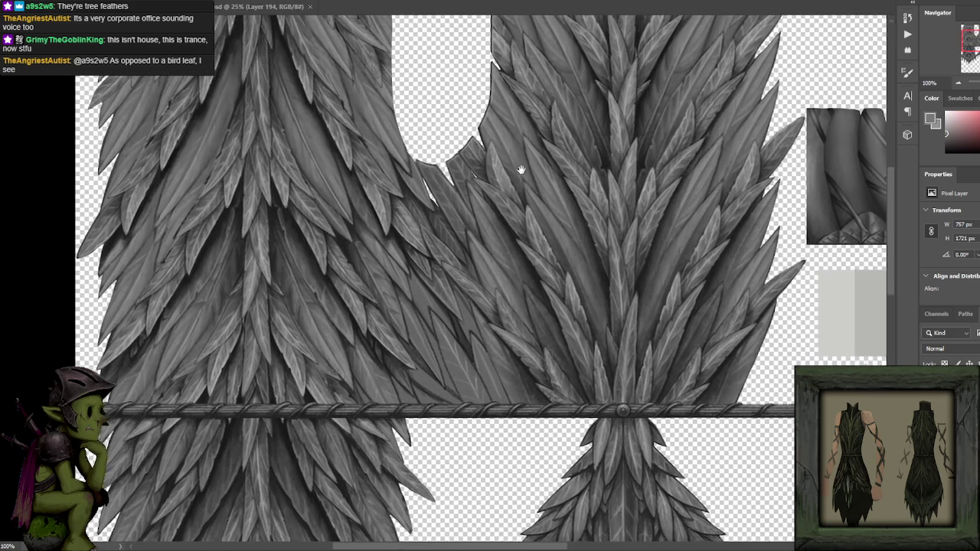
pyautogui.moveTo(521, 171); pyautogui.dragTo(516, 156)
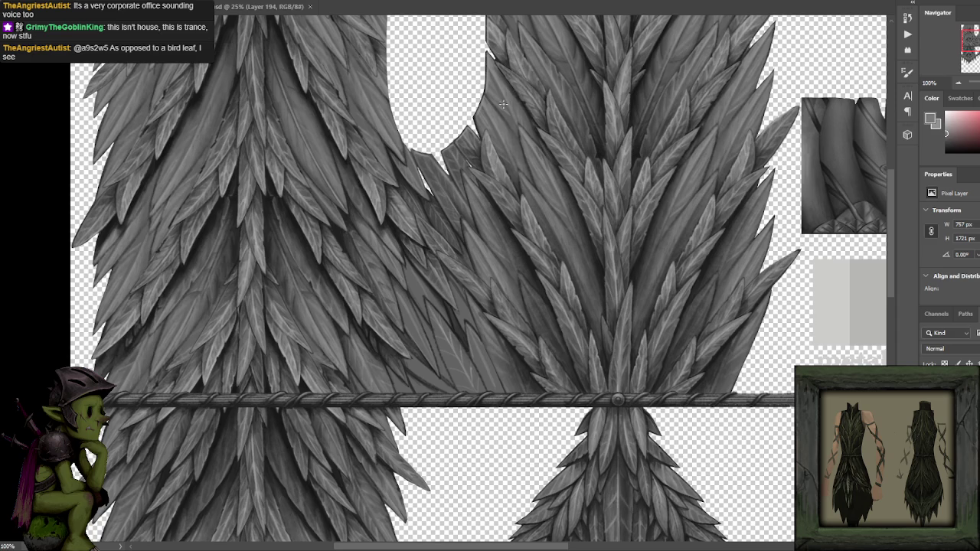
pyautogui.scroll(2, 452, 104)
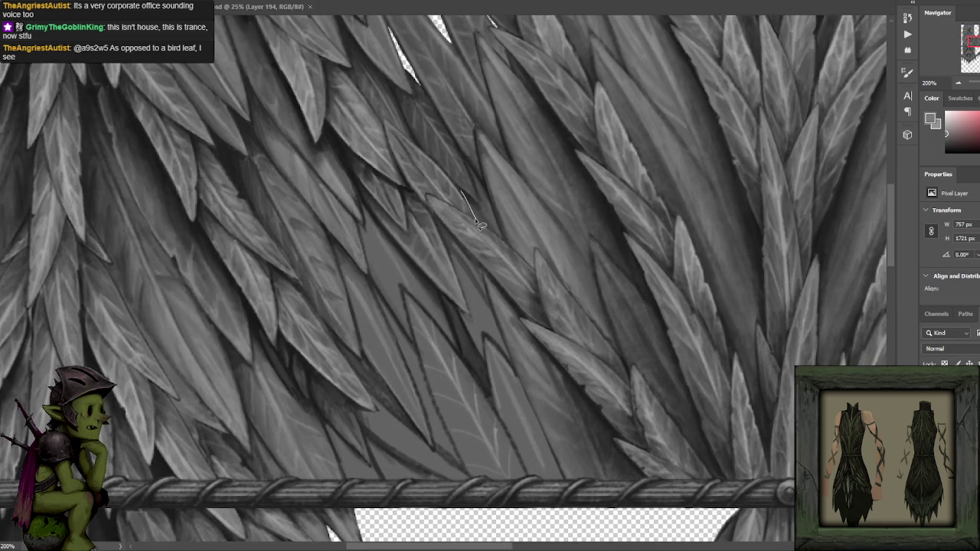
# - Lasso a thin strip along a feather edge, then deselect it
pyautogui.moveTo(462, 192); pyautogui.dragTo(482, 212)
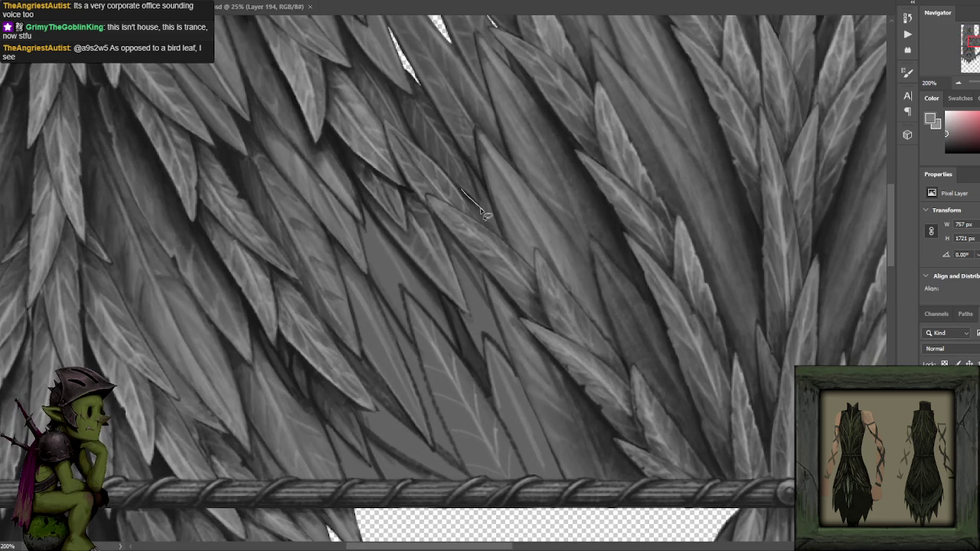
pyautogui.press('Return')
pyautogui.hotkey('ctrl', 'd')
# - Return to the Brush and sample black and grey from the leaves near the rope band
pyautogui.press('b')
pyautogui.keyDown('alt'); pyautogui.click(405, 188); pyautogui.keyUp('alt')
pyautogui.moveTo(497, 230); pyautogui.dragTo(485, 182)
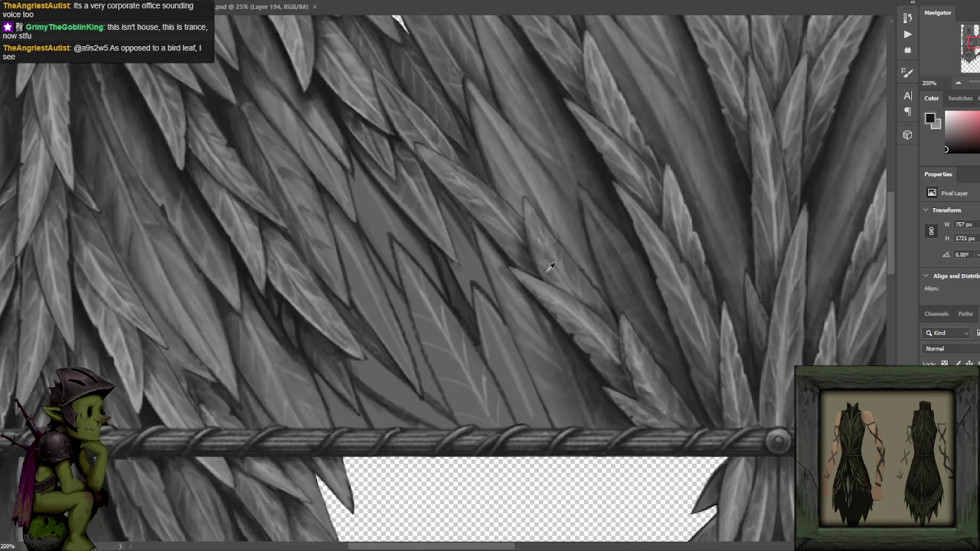
pyautogui.keyDown('alt'); pyautogui.click(545, 285); pyautogui.keyUp('alt')
pyautogui.moveTo(545, 284); pyautogui.dragTo(533, 254)
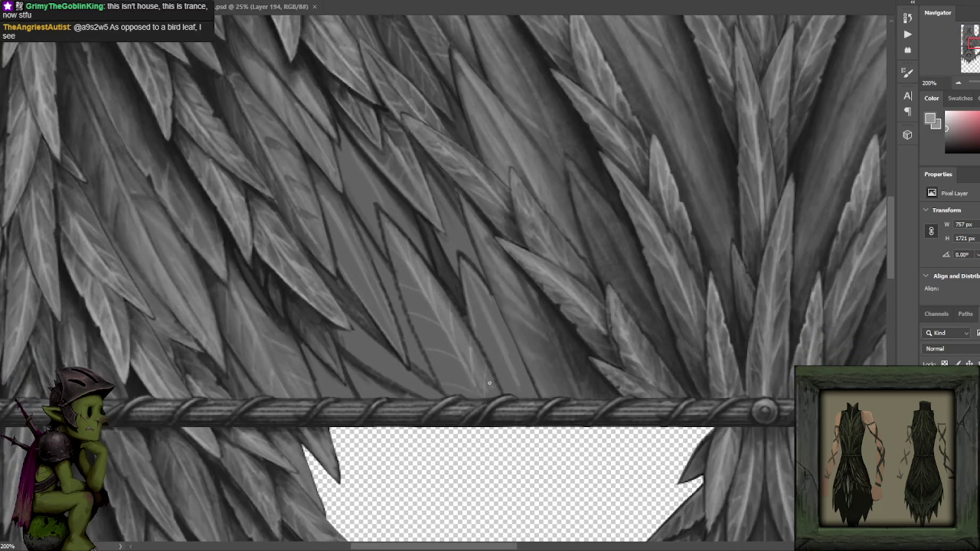
# - Sample near-black and mid-grey tones from the foliage and select the leaves' layer
pyautogui.keyDown('alt'); pyautogui.click(433, 261); pyautogui.keyUp('alt')
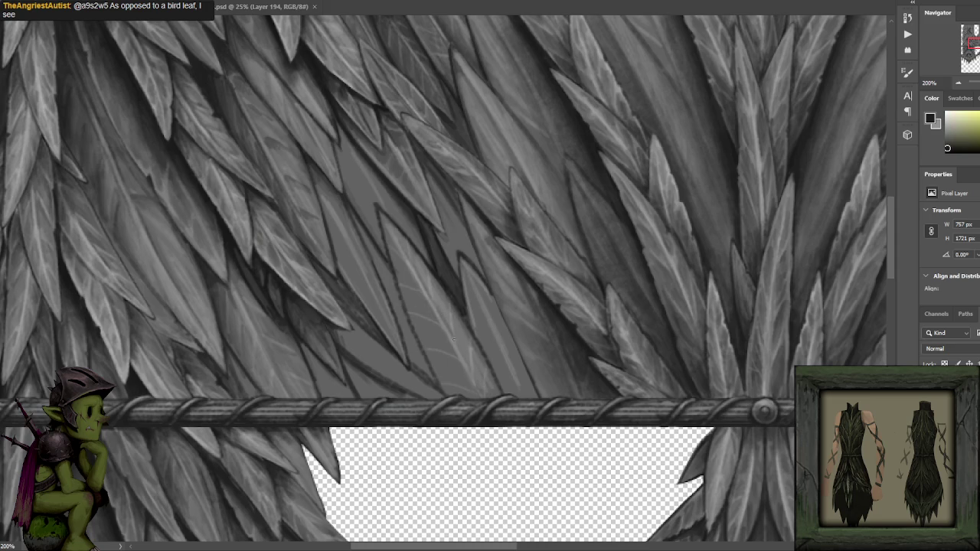
pyautogui.keyDown('alt'); pyautogui.click(438, 307); pyautogui.keyUp('alt')
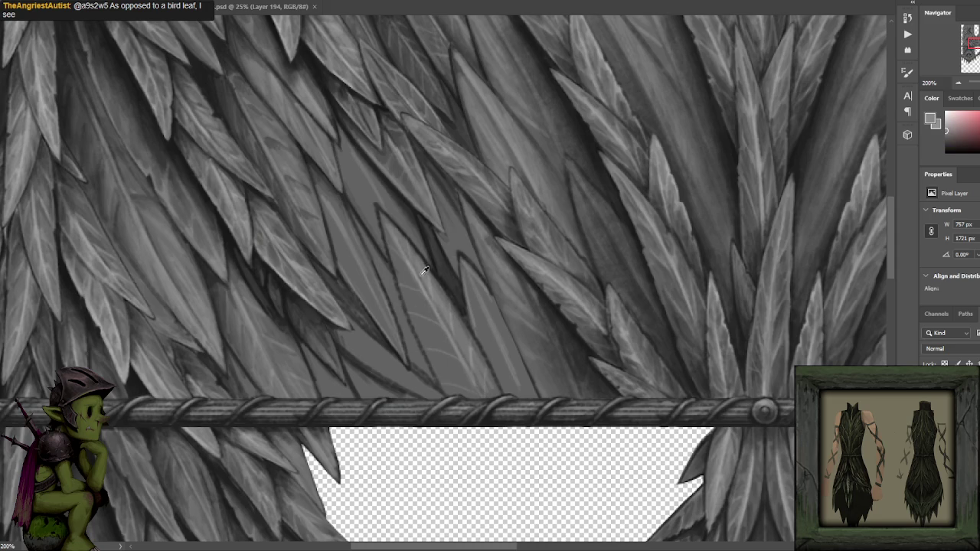
pyautogui.keyDown('alt'); pyautogui.click(416, 215); pyautogui.keyUp('alt')
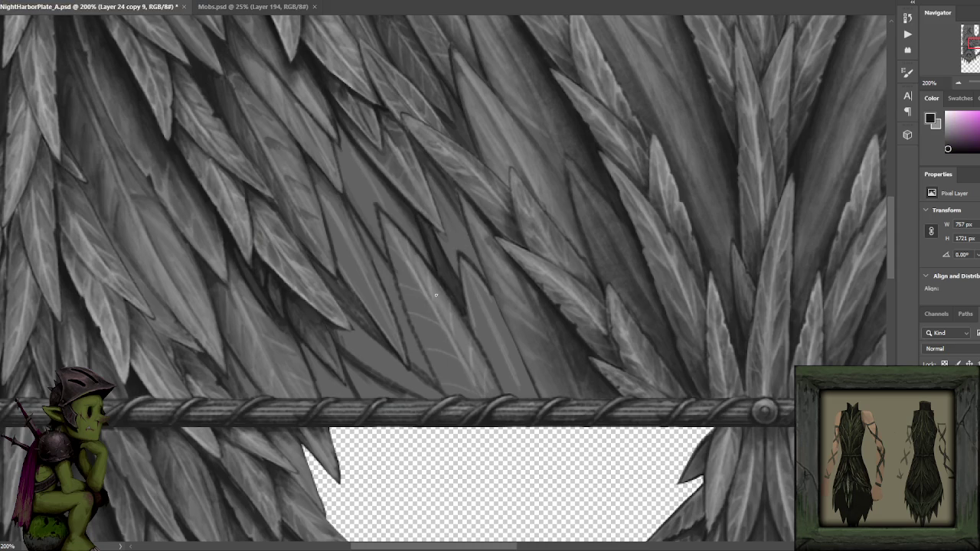
pyautogui.keyDown('alt'); pyautogui.click(441, 273); pyautogui.keyUp('alt')
pyautogui.keyDown('alt'); pyautogui.click(399, 243); pyautogui.keyUp('alt')
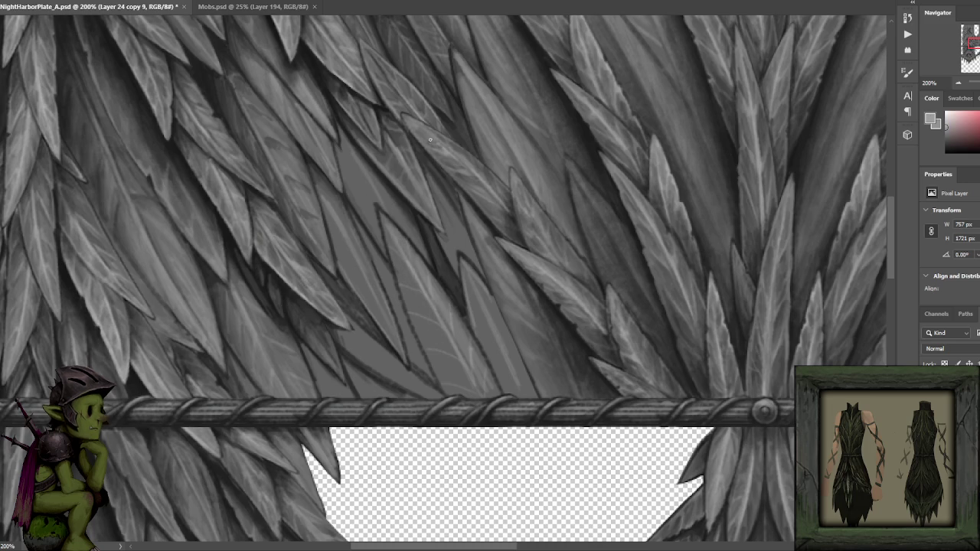
pyautogui.keyDown('ctrl'); pyautogui.click(379, 212); pyautogui.keyUp('ctrl')
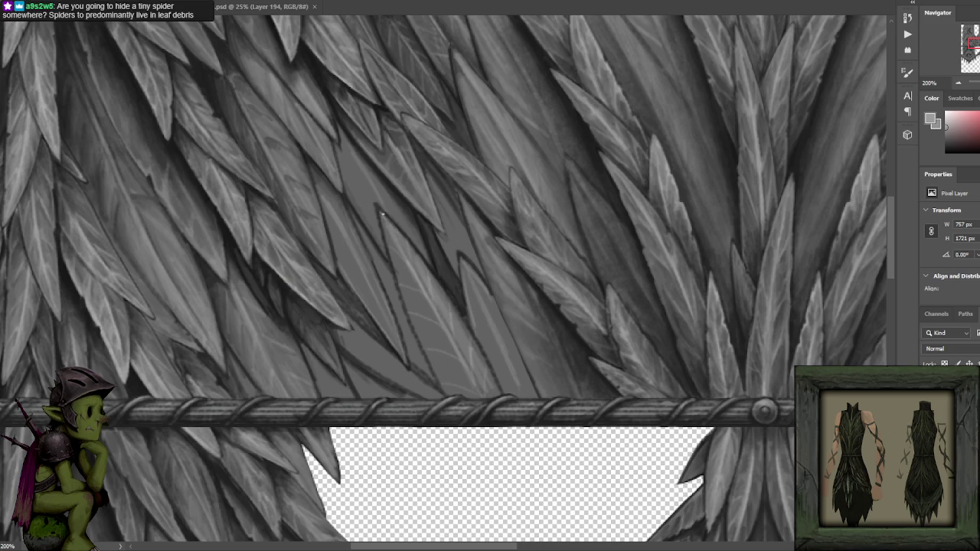
pyautogui.moveTo(411, 215); pyautogui.dragTo(396, 203)
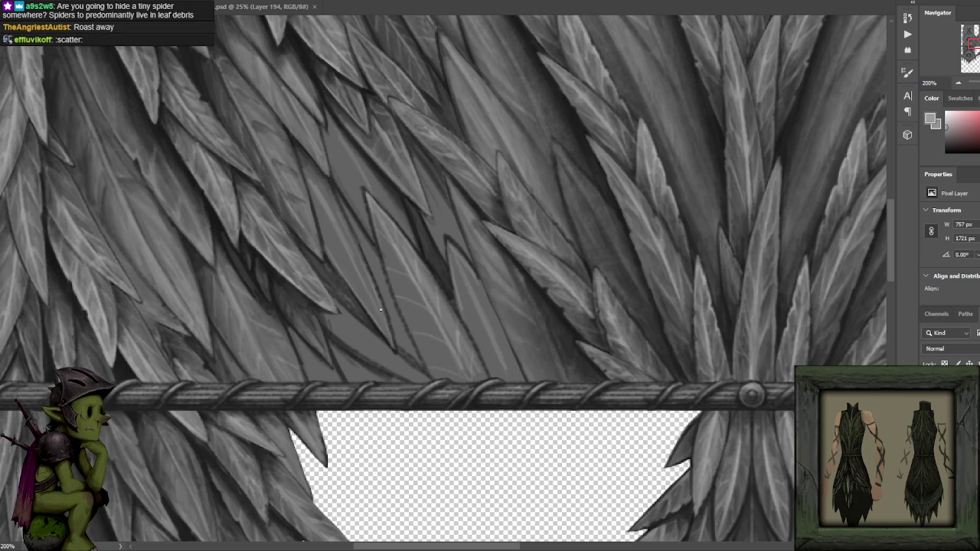
# - Reset colours to black, sample dark tones near the rope band, then switch to YouTube
pyautogui.press('d')
pyautogui.keyDown('alt'); pyautogui.click(252, 246); pyautogui.keyUp('alt')
pyautogui.keyDown('alt'); pyautogui.click(110, 352); pyautogui.keyUp('alt')
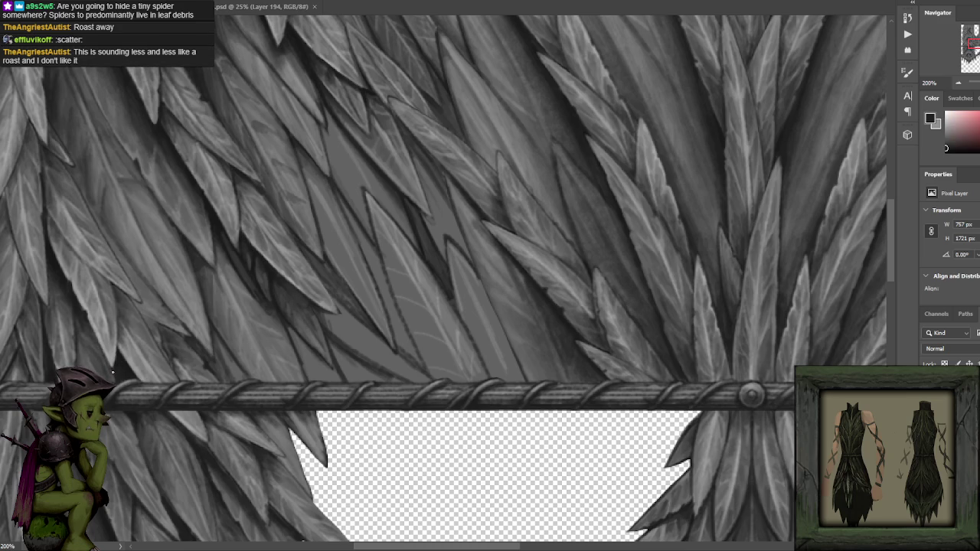
pyautogui.keyDown('alt'); pyautogui.click(119, 364); pyautogui.keyUp('alt')
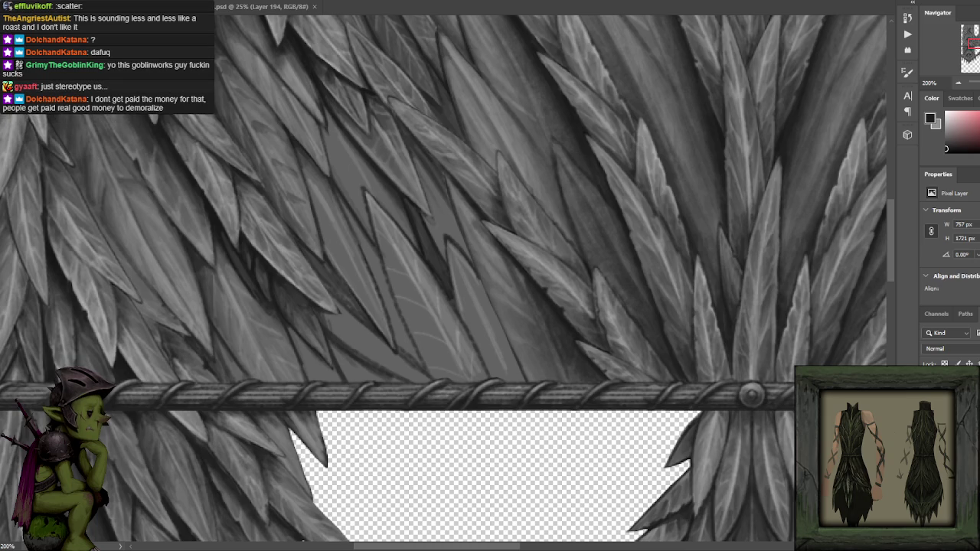
pyautogui.hotkey('alt', 'Tab')
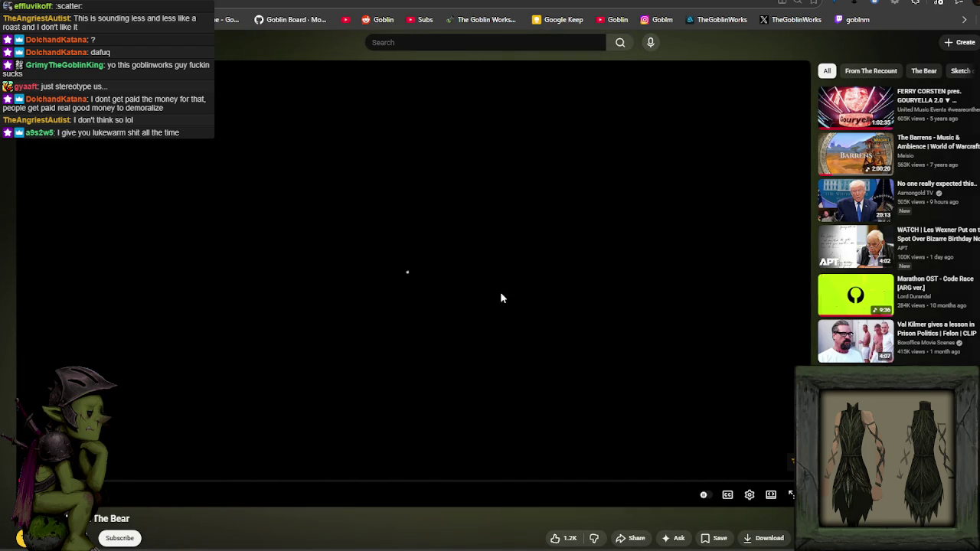
# - Watch the YouTube clip full screen, pause it, exit full screen and return to Photoshop
pyautogui.click(791, 495)
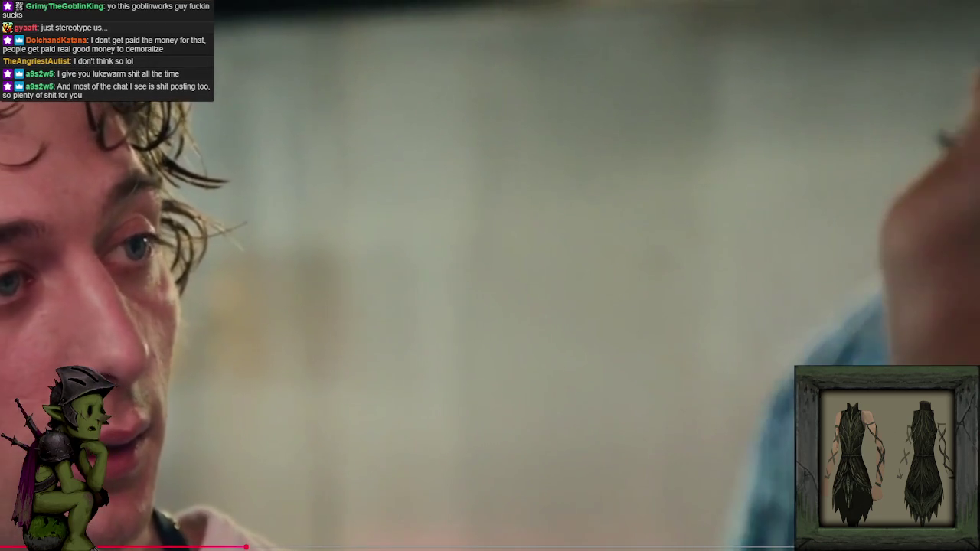
pyautogui.press('space')
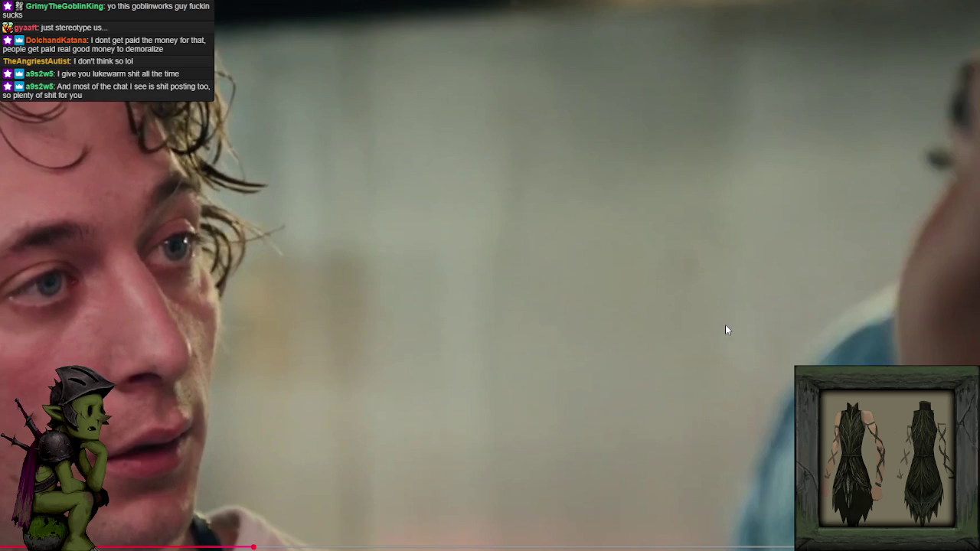
pyautogui.press('Escape')
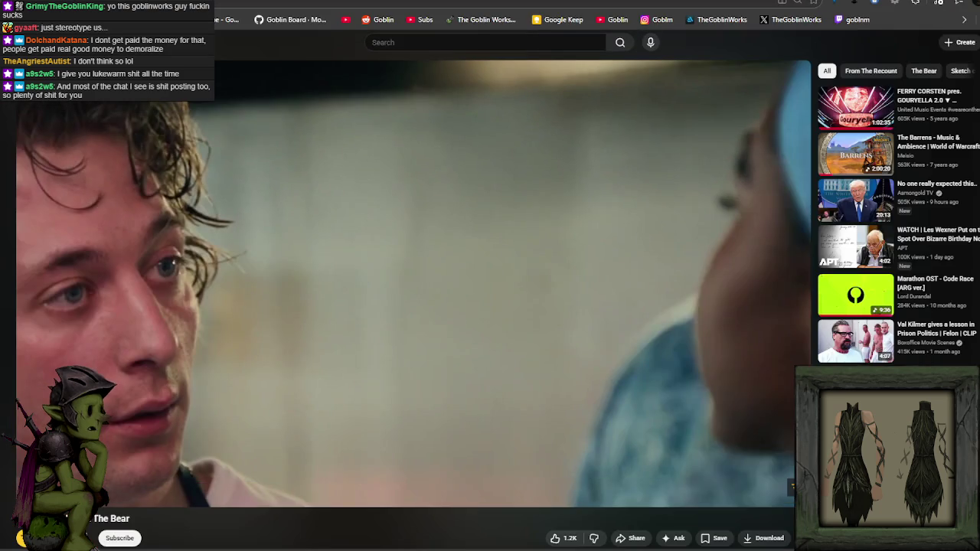
pyautogui.hotkey('alt', 'Tab')
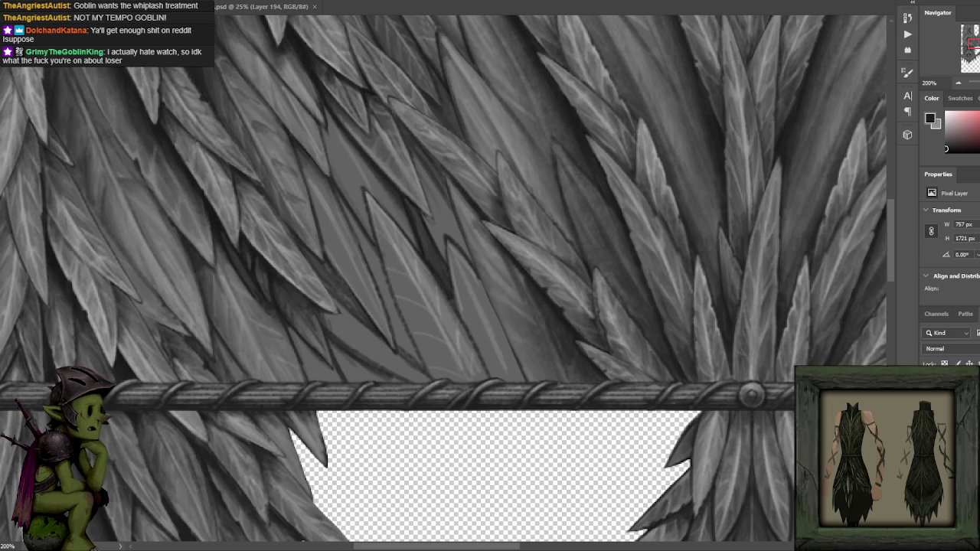
# - Pan to show more leaves above the rope band and sample a mid grey
pyautogui.moveTo(431, 201)
pyautogui.mouseDown()
pyautogui.moveTo(480, 222)
pyautogui.moveTo(462, 201)
pyautogui.mouseUp()
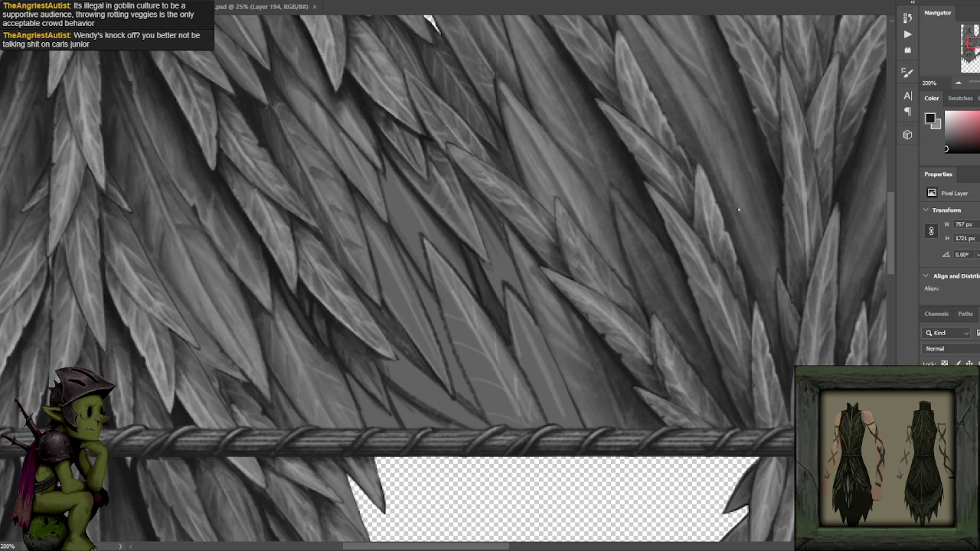
pyautogui.keyDown('alt'); pyautogui.click(306, 337); pyautogui.keyUp('alt')
# - Sample dark shadow, mid grey and light highlight greys from the leaf painting
pyautogui.keyDown('alt'); pyautogui.click(275, 279); pyautogui.keyUp('alt')
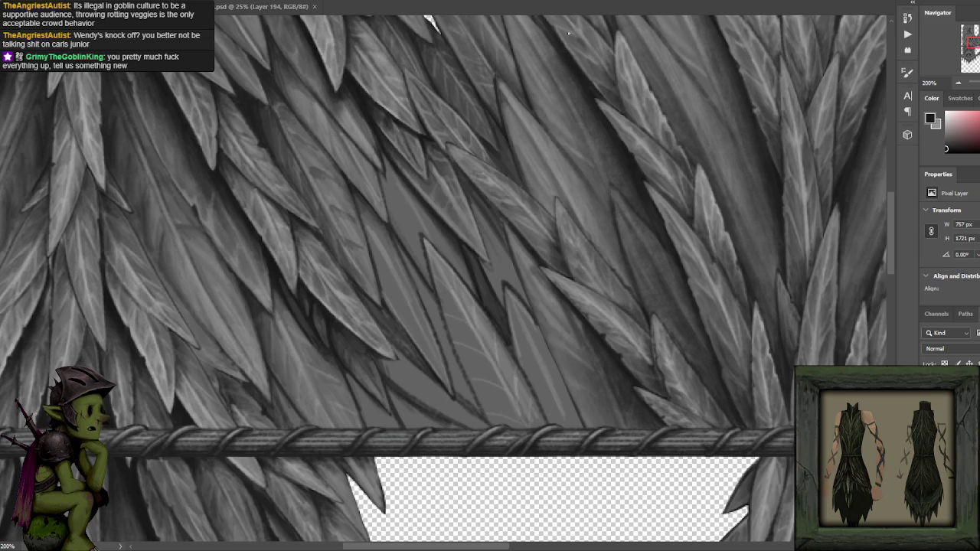
pyautogui.keyDown('alt'); pyautogui.click(510, 304); pyautogui.keyUp('alt')
pyautogui.keyDown('alt'); pyautogui.click(536, 359); pyautogui.keyUp('alt')
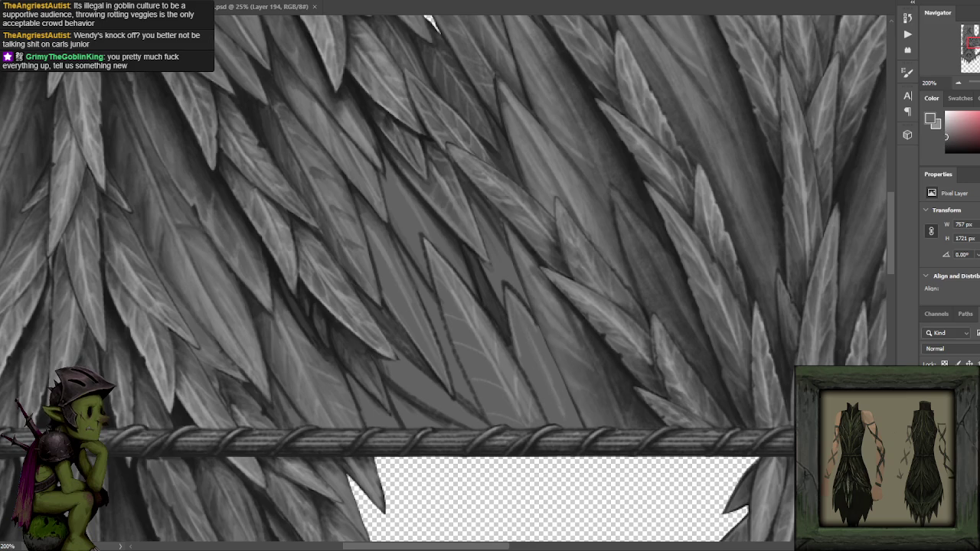
pyautogui.keyDown('alt'); pyautogui.click(360, 96); pyautogui.keyUp('alt')
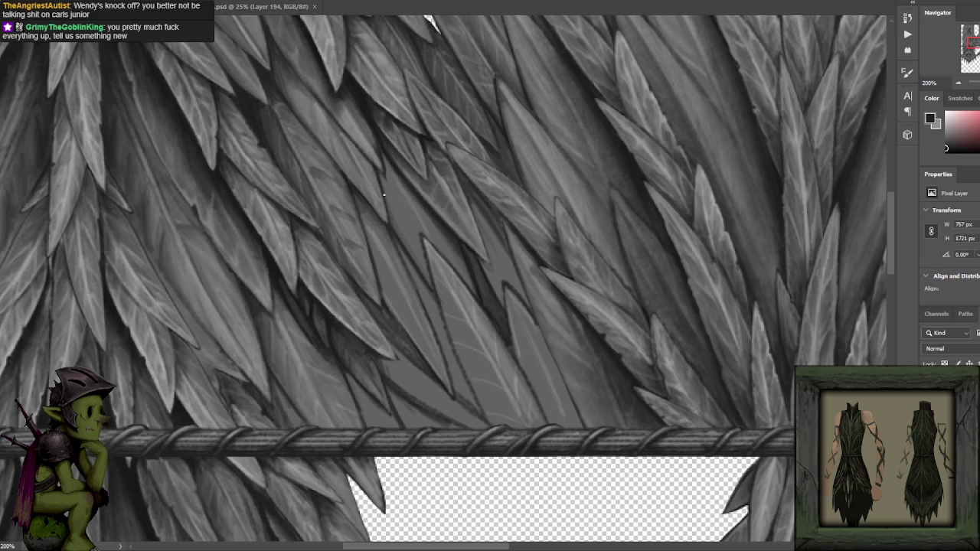
pyautogui.keyDown('alt'); pyautogui.click(399, 236); pyautogui.keyUp('alt')
pyautogui.keyDown('alt'); pyautogui.click(396, 224); pyautogui.keyUp('alt')
pyautogui.keyDown('alt'); pyautogui.click(386, 190); pyautogui.keyUp('alt')
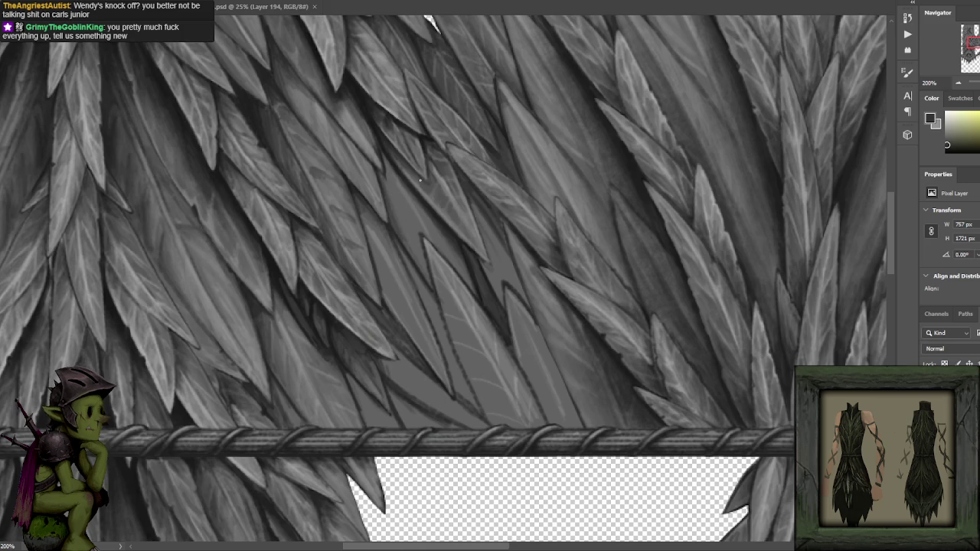
# - Resample light and dark tones from the upper leaves, then switch back to YouTube
pyautogui.keyDown('alt'); pyautogui.click(369, 96); pyautogui.keyUp('alt')
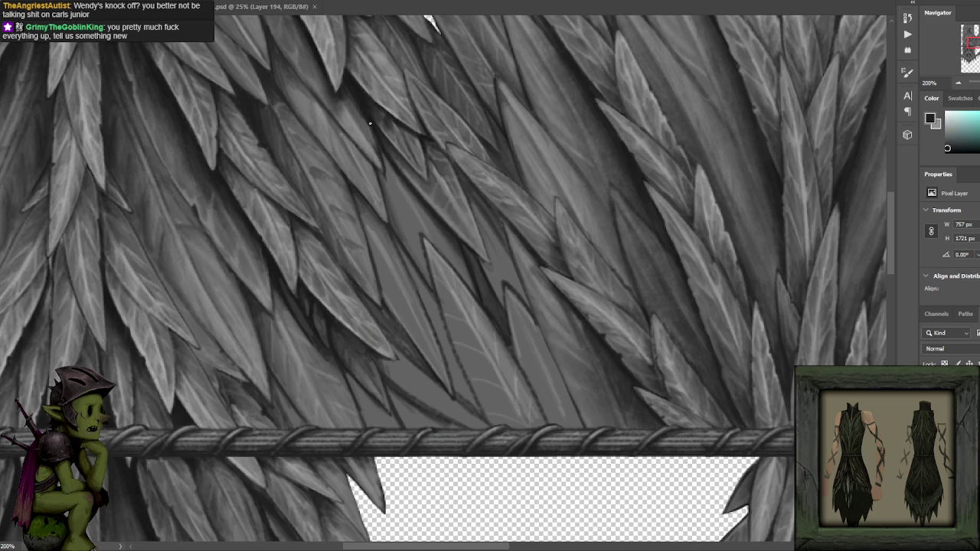
pyautogui.keyDown('alt'); pyautogui.click(376, 144); pyautogui.keyUp('alt')
pyautogui.keyDown('alt'); pyautogui.click(364, 127); pyautogui.keyUp('alt')
pyautogui.keyDown('alt'); pyautogui.click(372, 131); pyautogui.keyUp('alt')
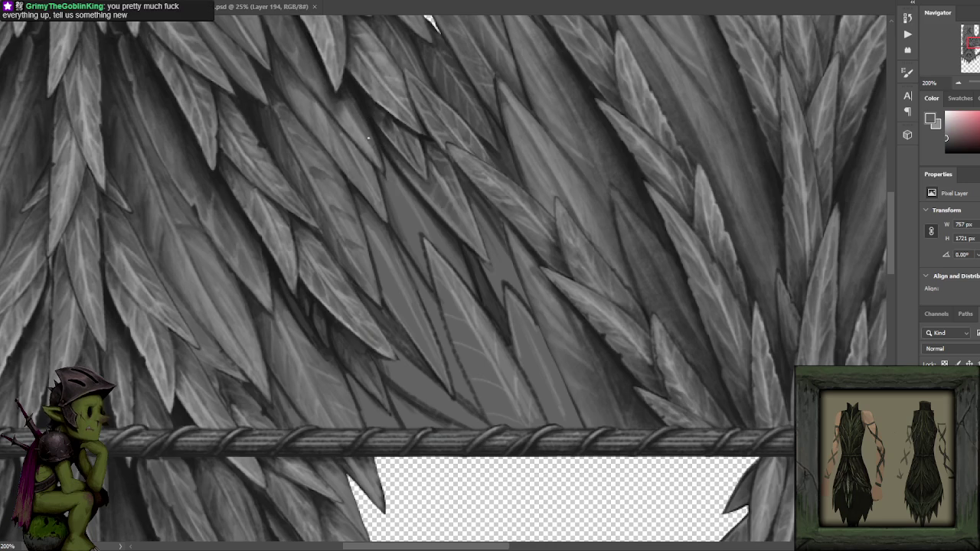
pyautogui.keyDown('alt'); pyautogui.click(380, 134); pyautogui.keyUp('alt')
pyautogui.keyDown('alt'); pyautogui.click(375, 121); pyautogui.keyUp('alt')
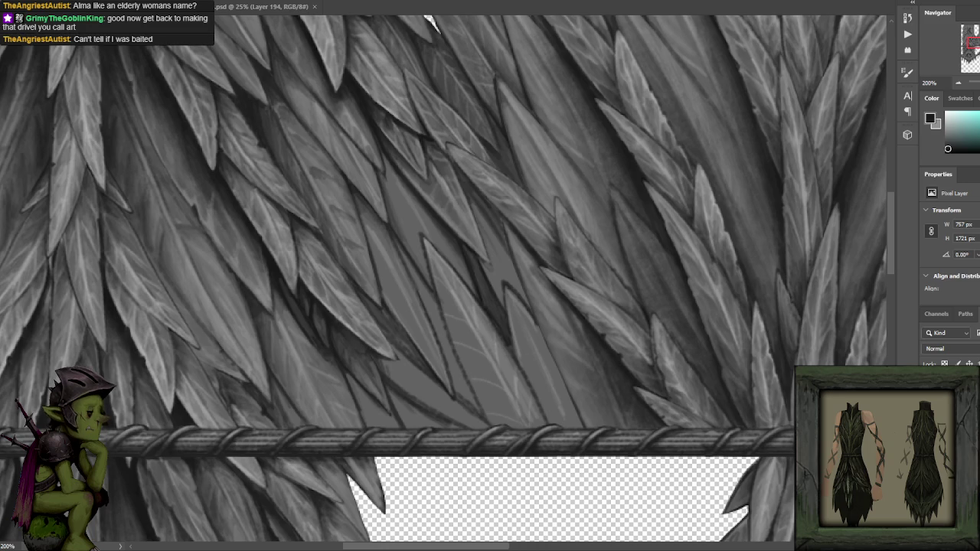
pyautogui.hotkey('alt', 'Tab')
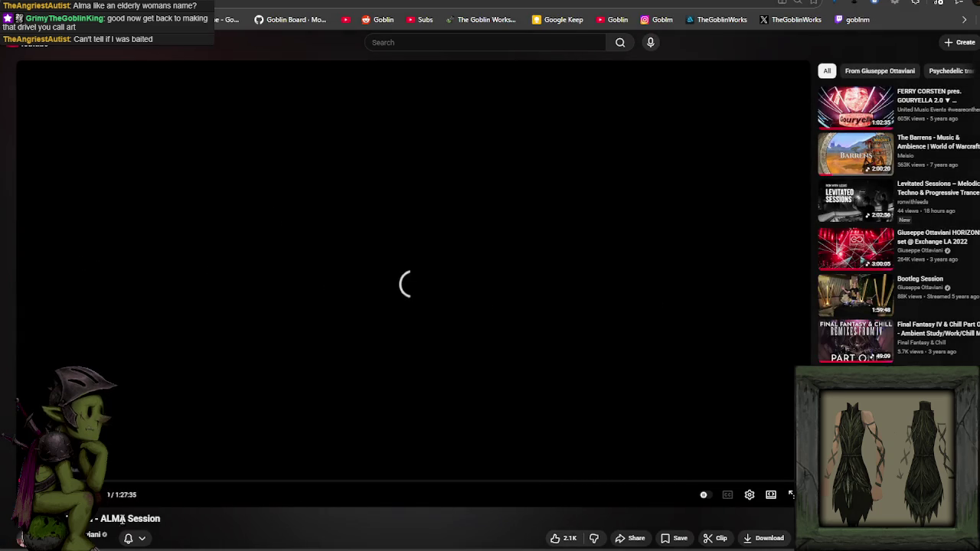
# - Get the ALMA Session music video going on YouTube, then return to Photoshop's leaf texture
pyautogui.moveTo(102, 518); pyautogui.dragTo(145, 518)
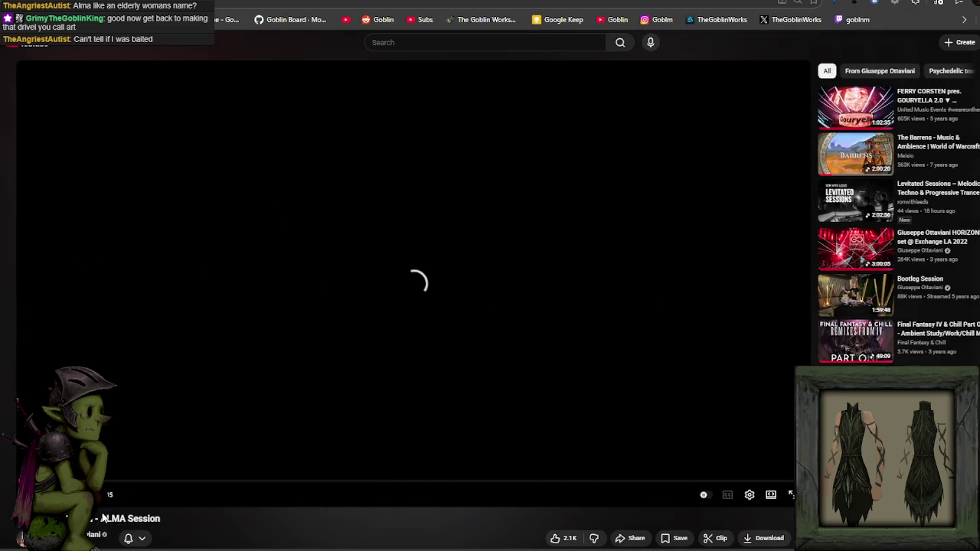
pyautogui.click(216, 526)
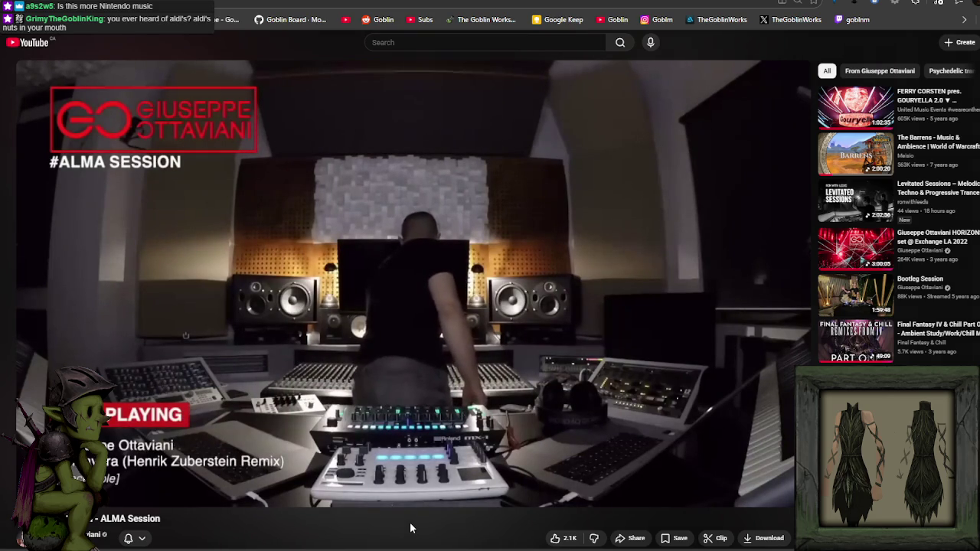
pyautogui.press('ctrl+super+Right')
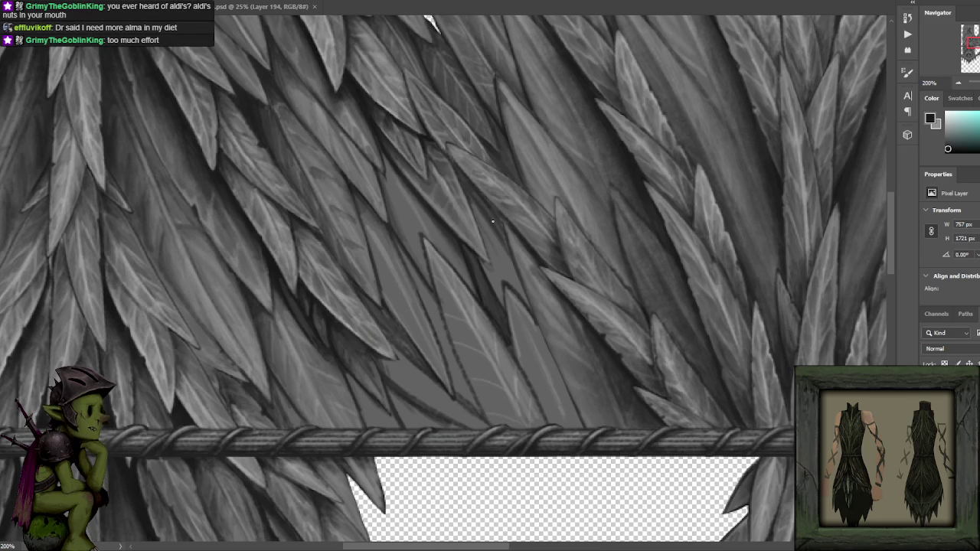
# - Pan the canvas to reveal more overlapping leaves above the twisted rope band
pyautogui.moveTo(538, 163); pyautogui.dragTo(561, 219)
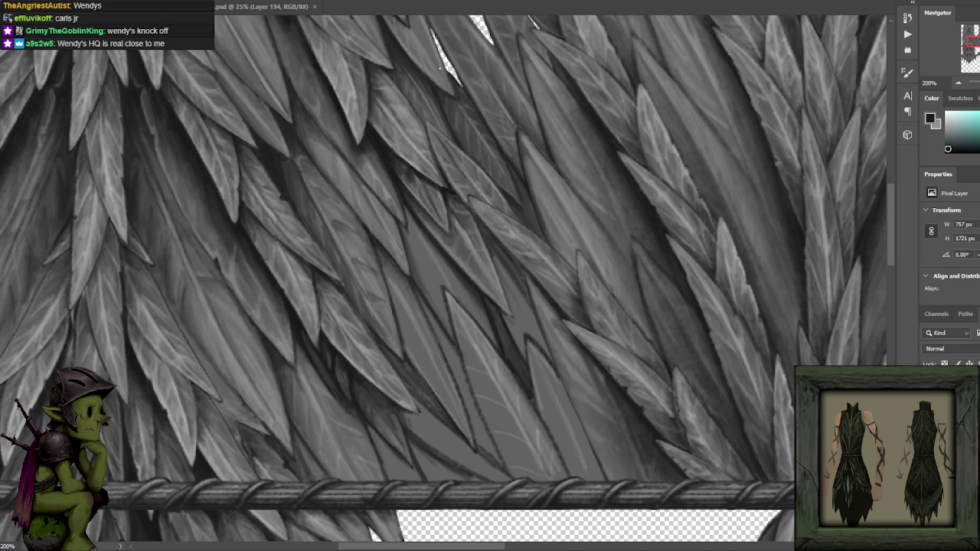
# - Tweak the painting colour, then sample a light leaf grey and finally black from leaf shadows
pyautogui.moveTo(477, 188); pyautogui.dragTo(458, 174)
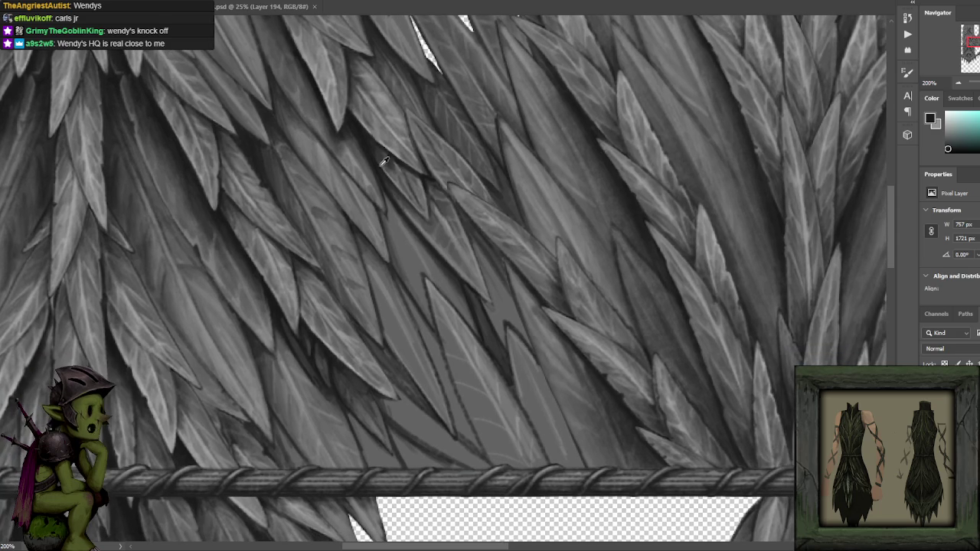
pyautogui.keyDown('alt'); pyautogui.click(375, 153); pyautogui.keyUp('alt')
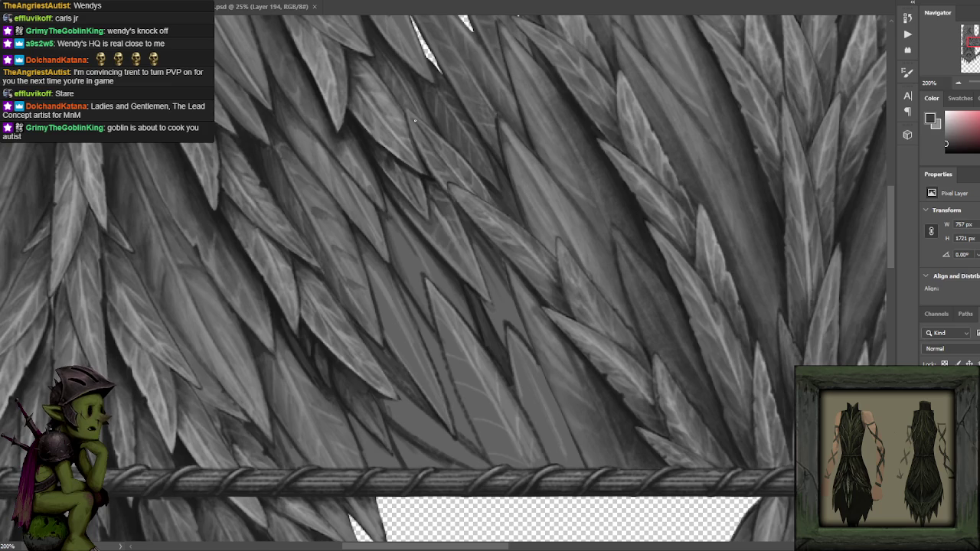
pyautogui.keyDown('alt'); pyautogui.click(578, 96); pyautogui.keyUp('alt')
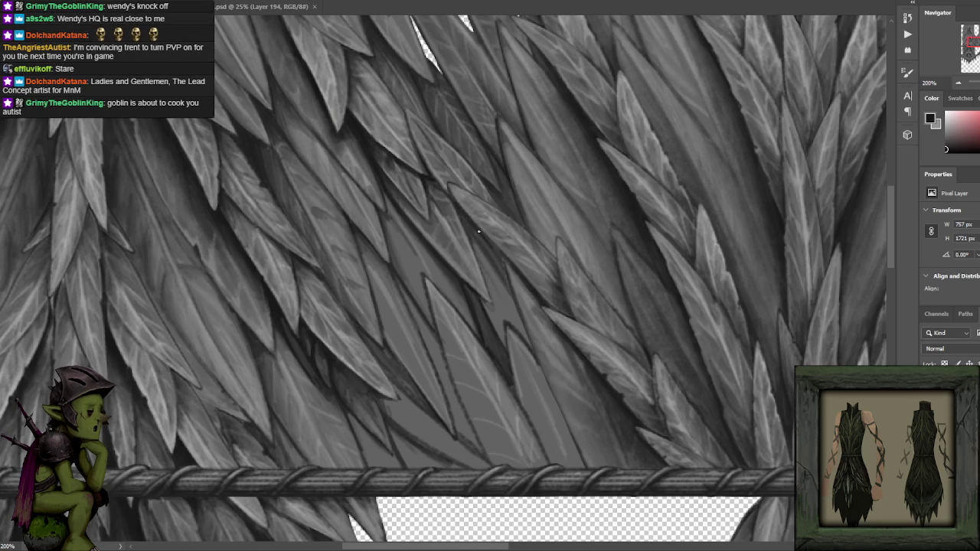
pyautogui.keyDown('alt'); pyautogui.click(460, 198); pyautogui.keyUp('alt')
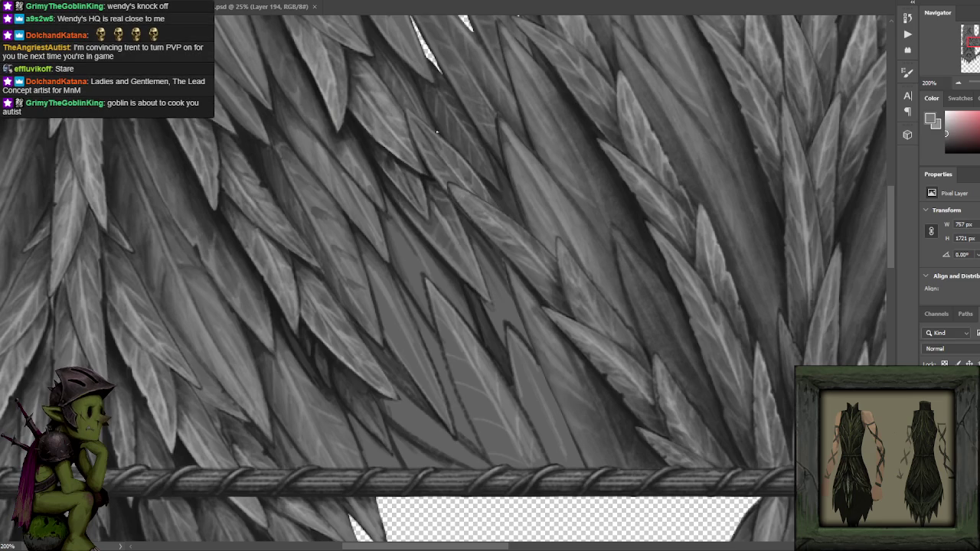
pyautogui.keyDown('alt'); pyautogui.click(420, 171); pyautogui.keyUp('alt')
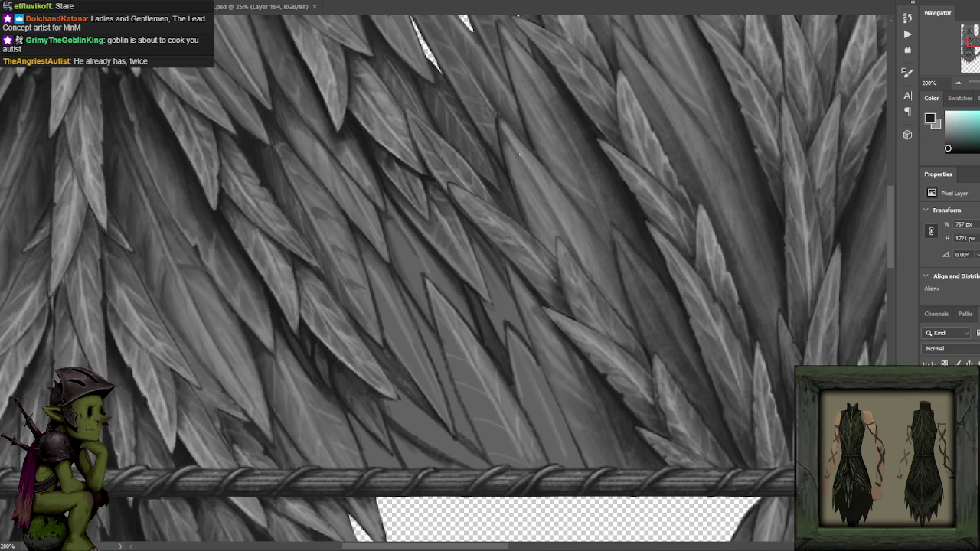
# - Sample a dark grey from a top leaf as the alternate colour, with white as foreground
pyautogui.press('x')
pyautogui.press('x')
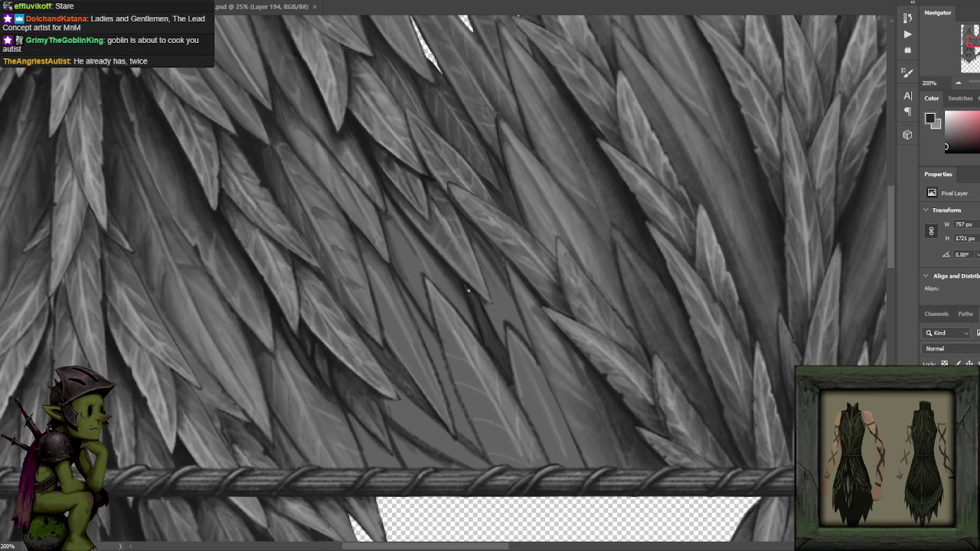
pyautogui.press('x')
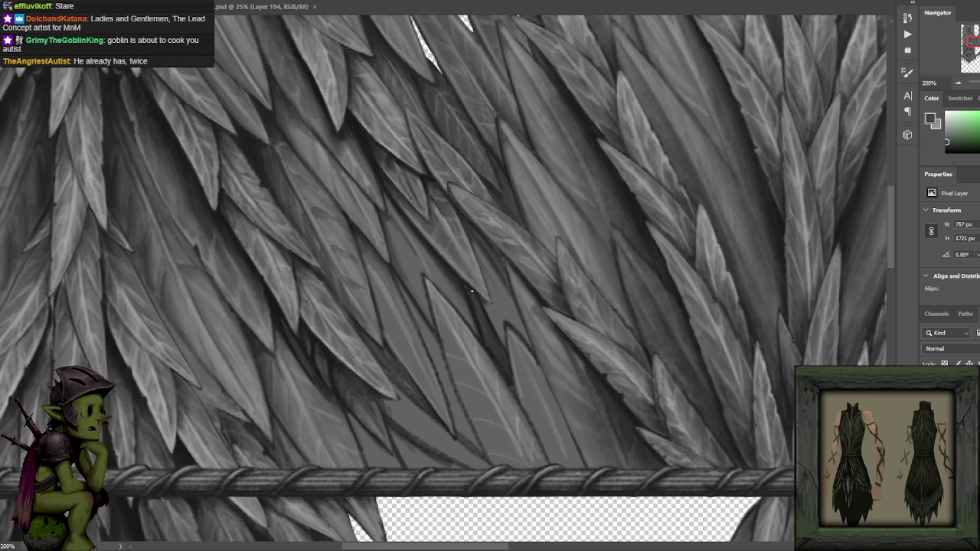
pyautogui.keyDown('alt'); pyautogui.click(360, 132); pyautogui.keyUp('alt')
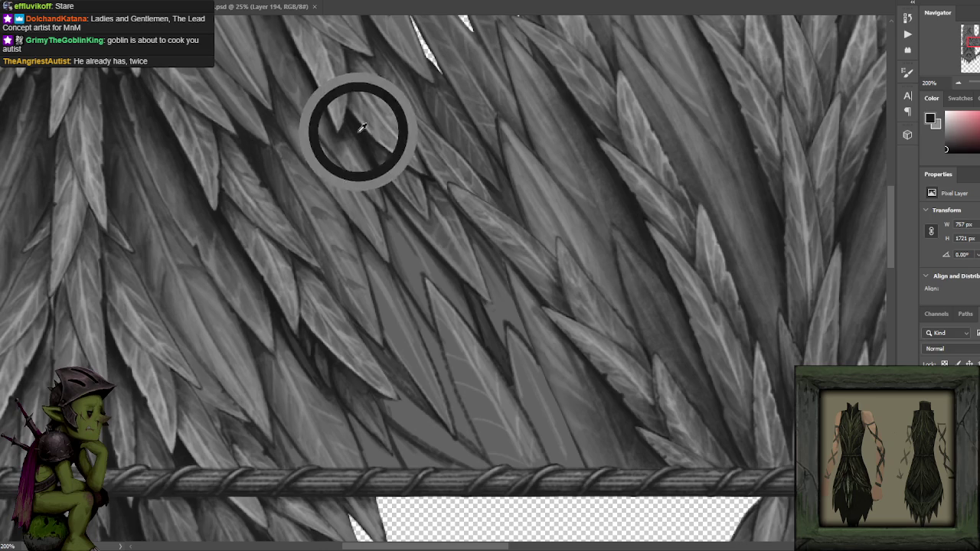
pyautogui.keyDown('alt'); pyautogui.click(467, 288); pyautogui.keyUp('alt')
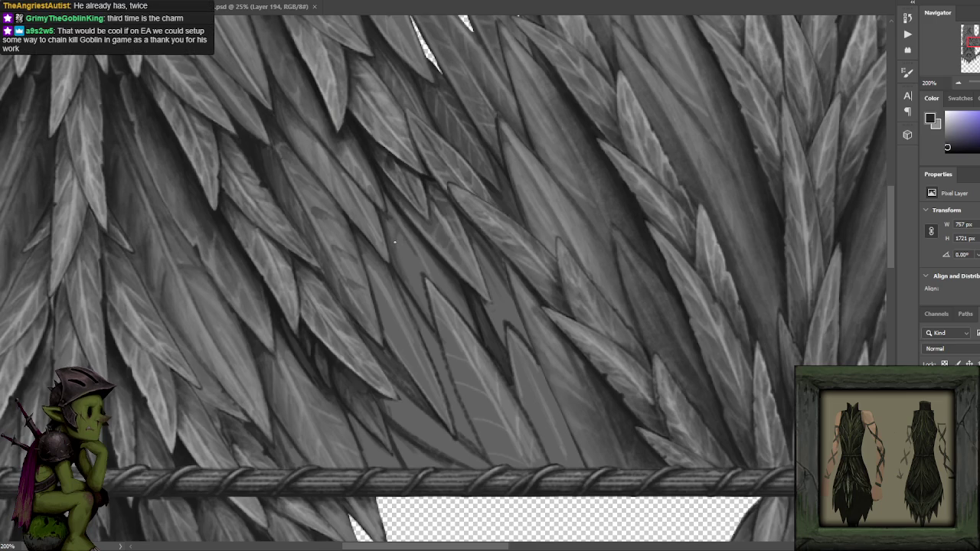
pyautogui.press('x')
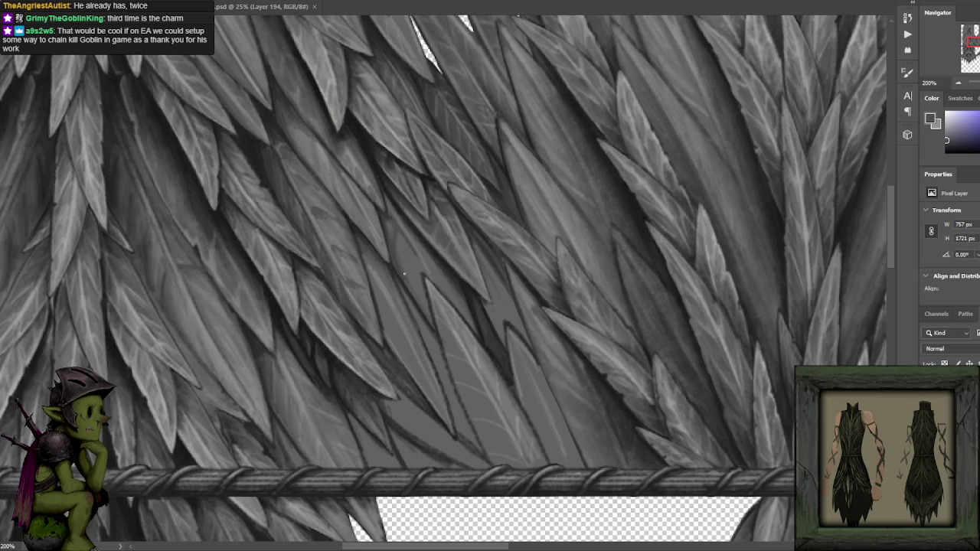